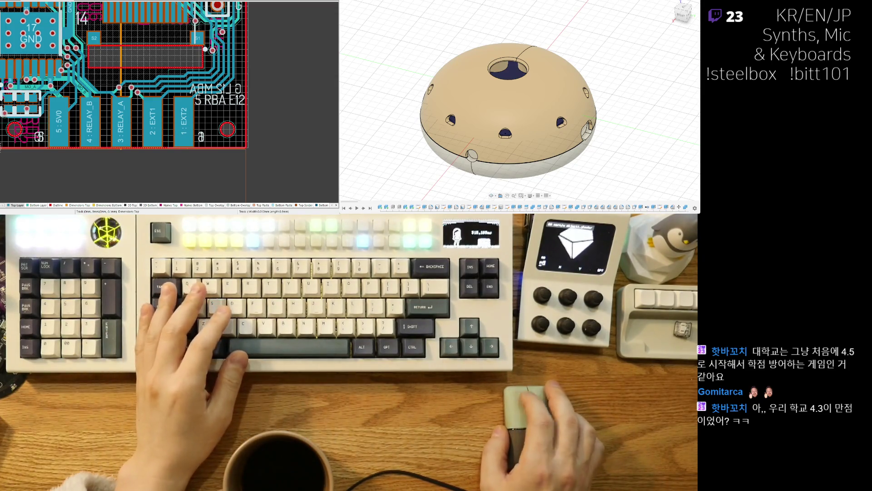
Return to the schematic, pan to frame the circuits, and select then deselect the middle and bottom blocks.
key("ctrl+Tab")
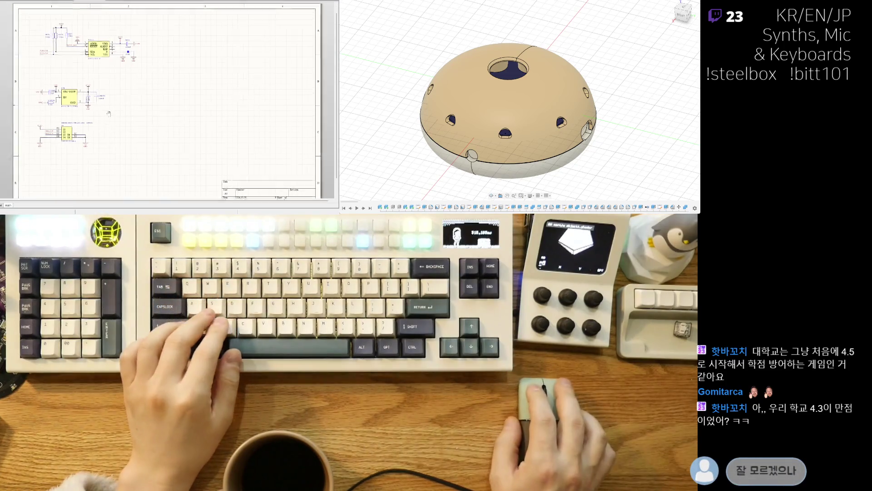
right_click_drag(114, 90, 168, 57)
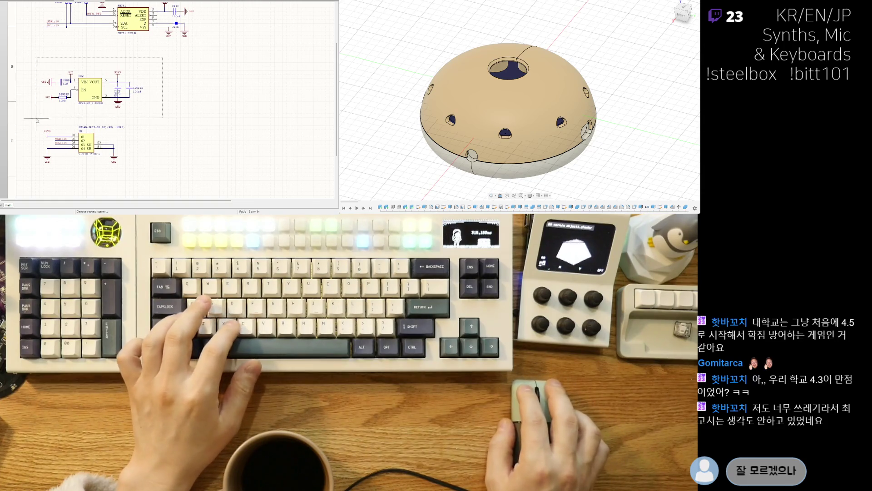
left_click(44, 148)
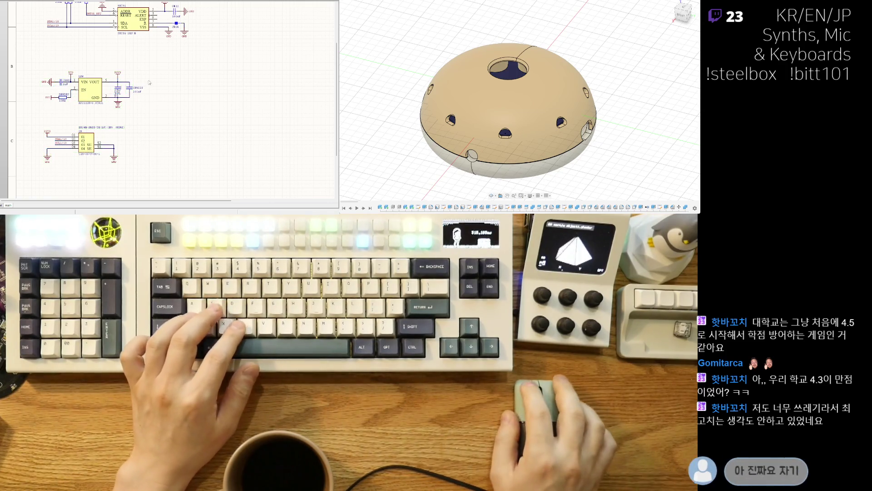
left_click(35, 119)
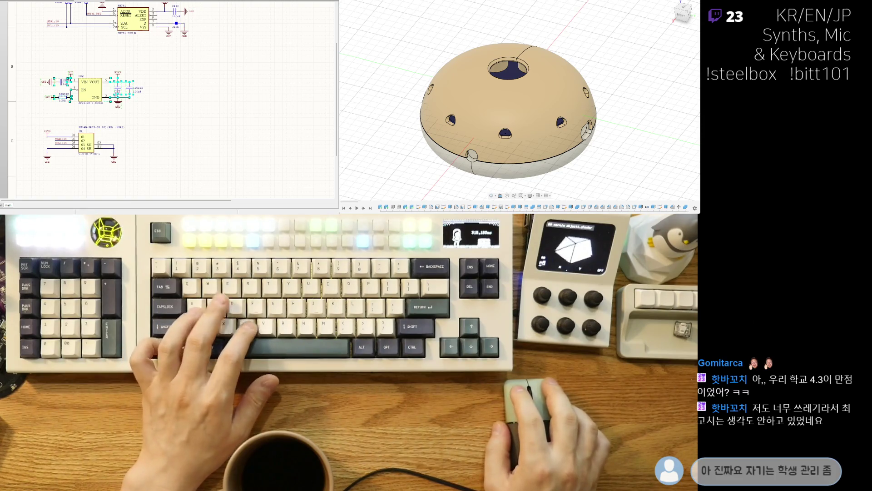
Glance at the board layout, come back to the schematic and zoom in on the regulator circuit.
key("alt+Tab")
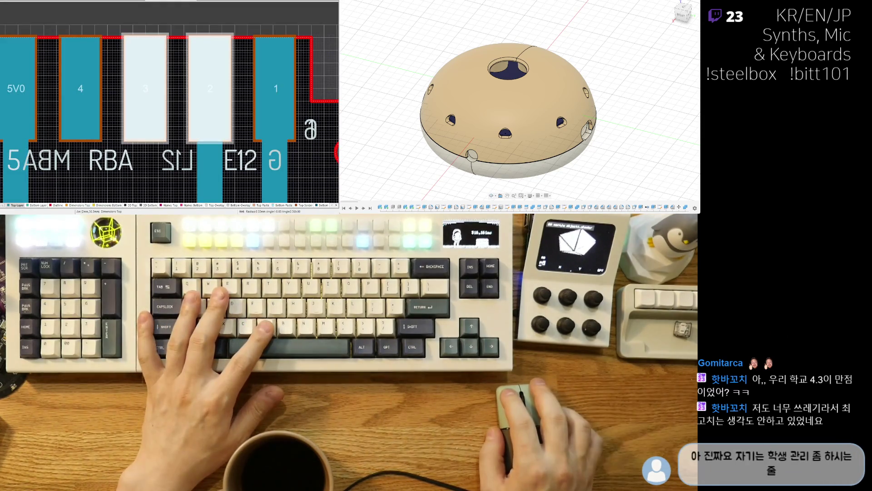
key("ctrl+Tab")
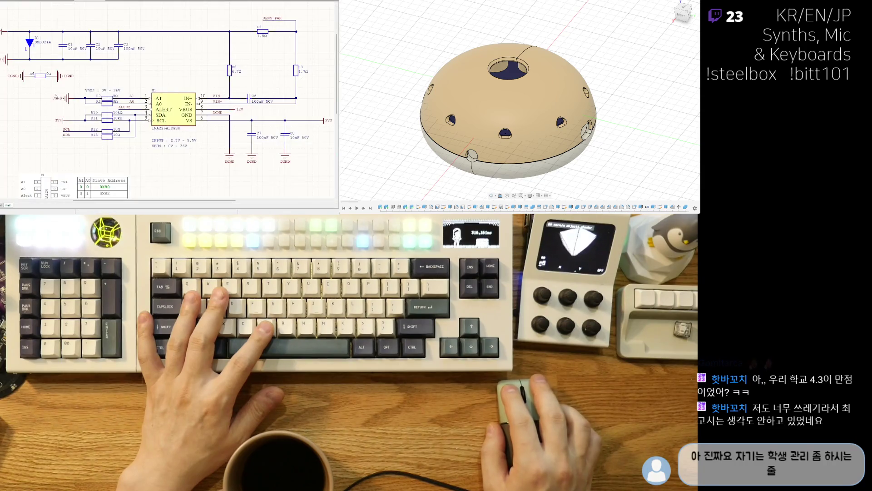
scroll(149, 93, "up", 5, "ctrl")
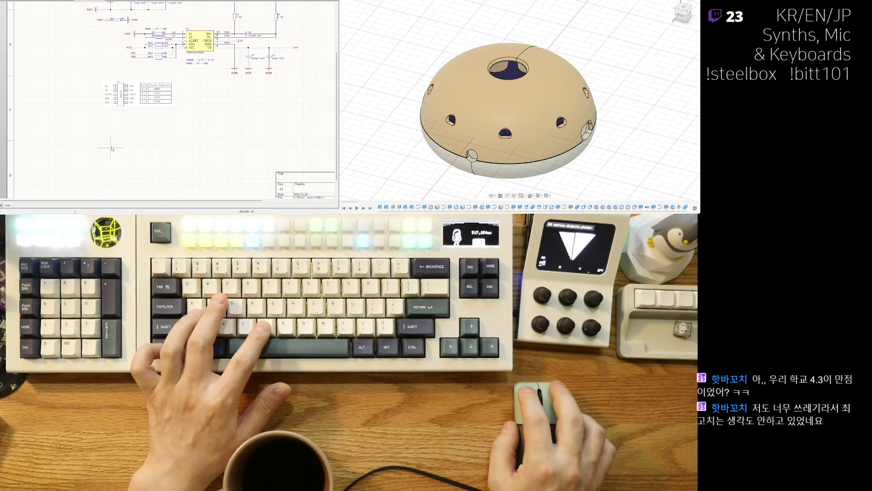
scroll(86, 136, "up", 3)
scroll(76, 158, "up", 3, "ctrl")
scroll(65, 157, "down", 2, "ctrl")
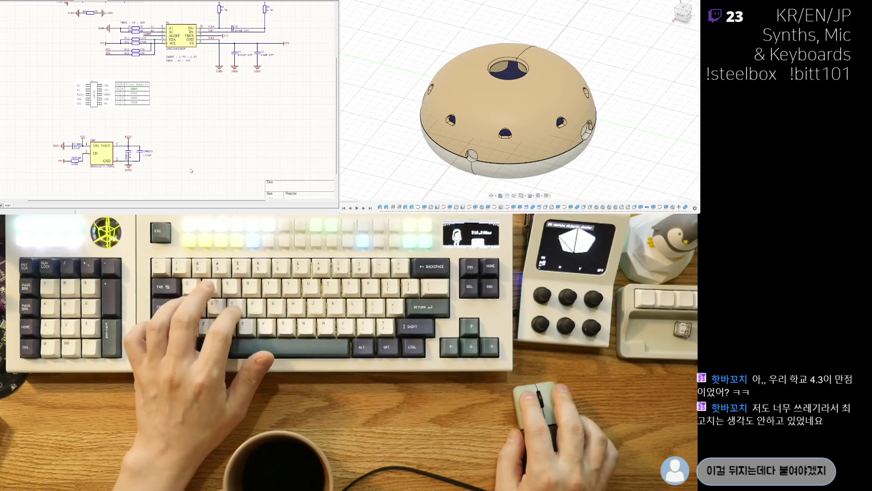
Zoom and pan the schematic to show the slave-address table and AP2112K regulator section.
scroll(164, 163, "up", 2)
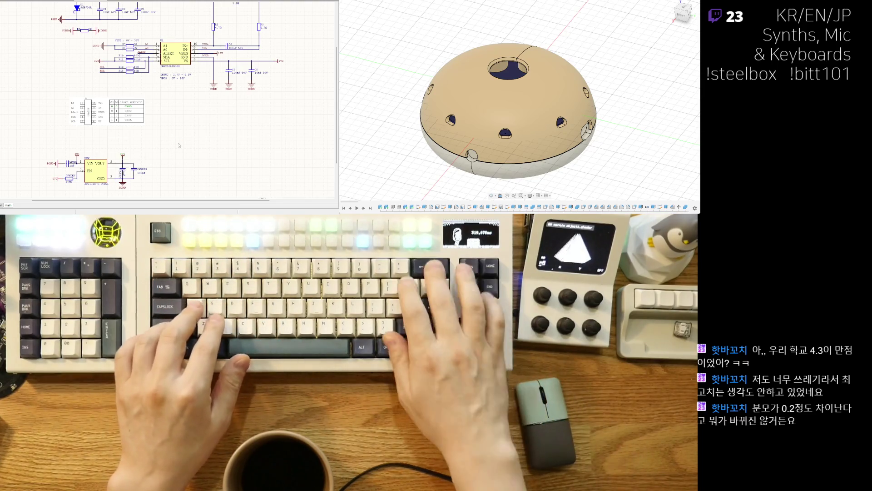
scroll(173, 159, "up", 3, "ctrl")
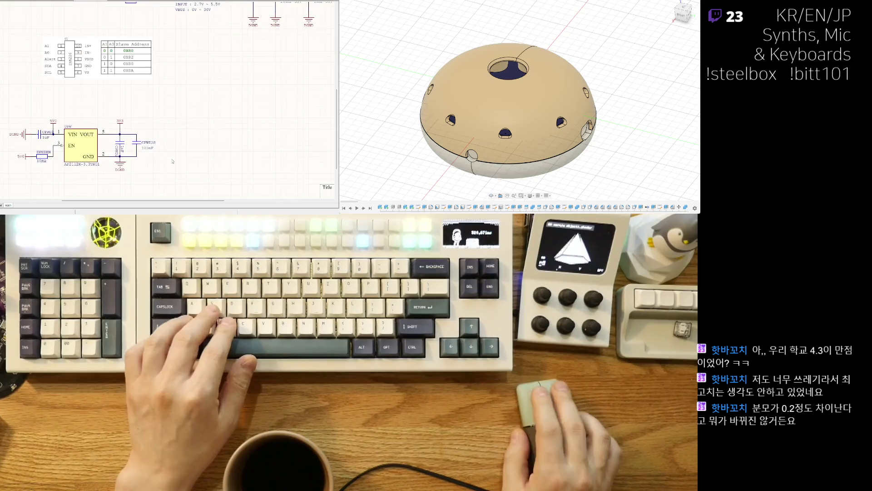
scroll(171, 161, "down", 1)
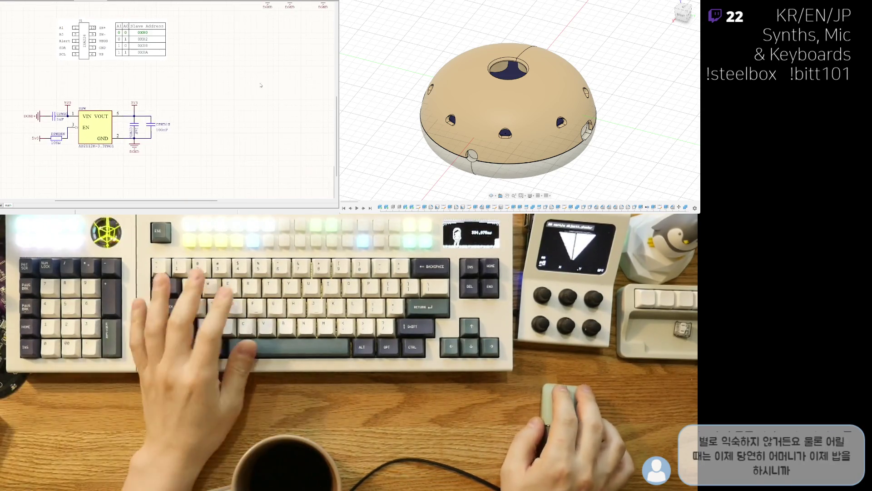
right_click_drag(155, 71, 180, 92)
Zoom out, select the regulator circuit, nudge it slightly right, then deselect it.
scroll(135, 121, "down", 3)
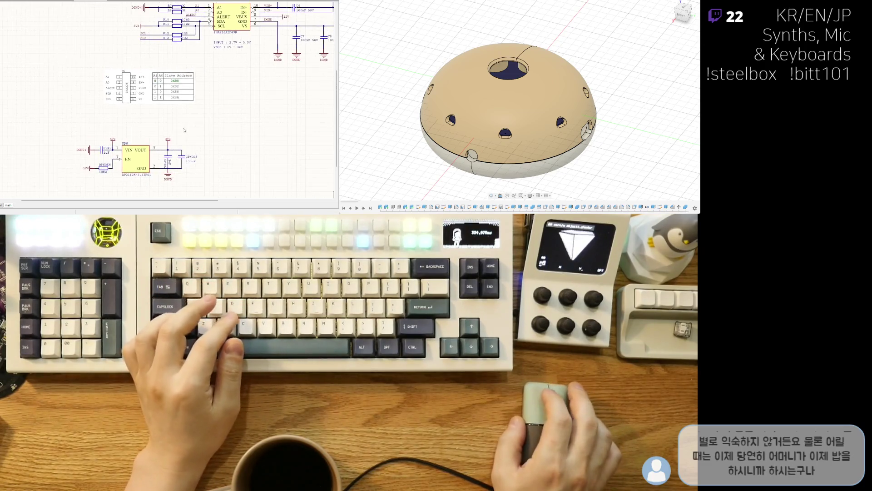
scroll(135, 120, "down", 3)
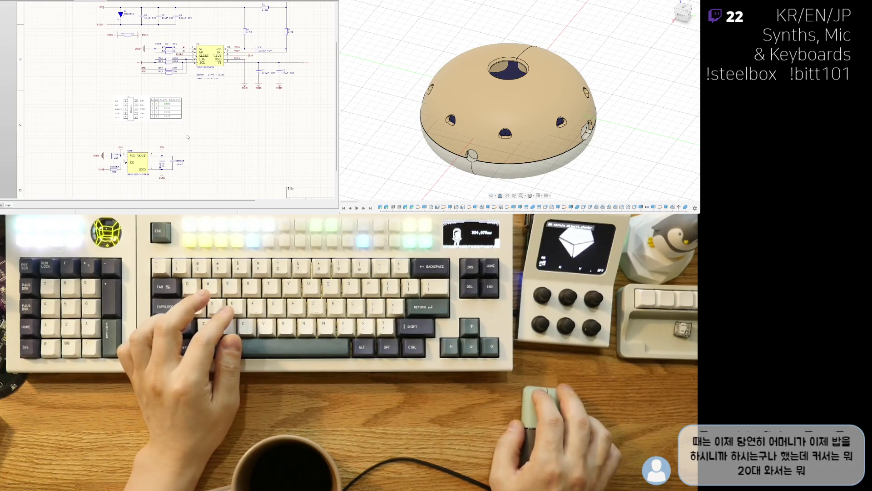
left_click(72, 194)
mouse_move(136, 167)
left_mouse_down()
mouse_move(127, 167)
mouse_move(140, 167)
left_mouse_up()
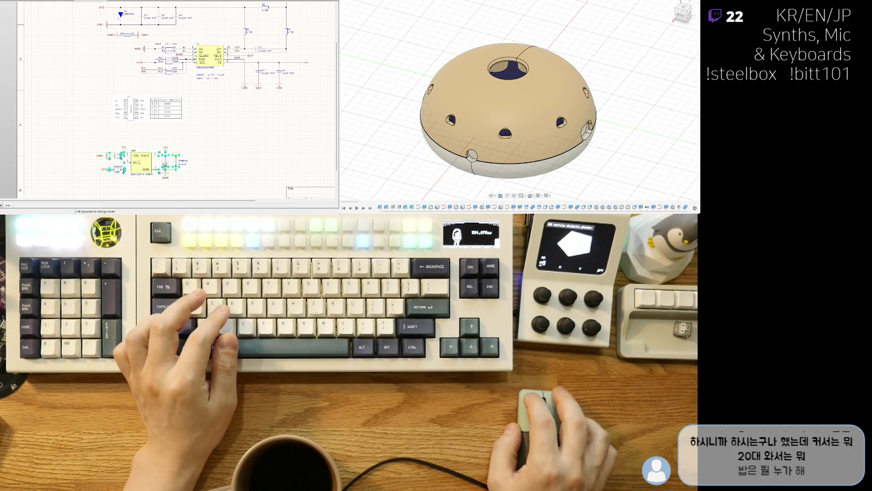
scroll(176, 134, "down", 1)
left_click(176, 134)
scroll(135, 152, "up", 2, "ctrl")
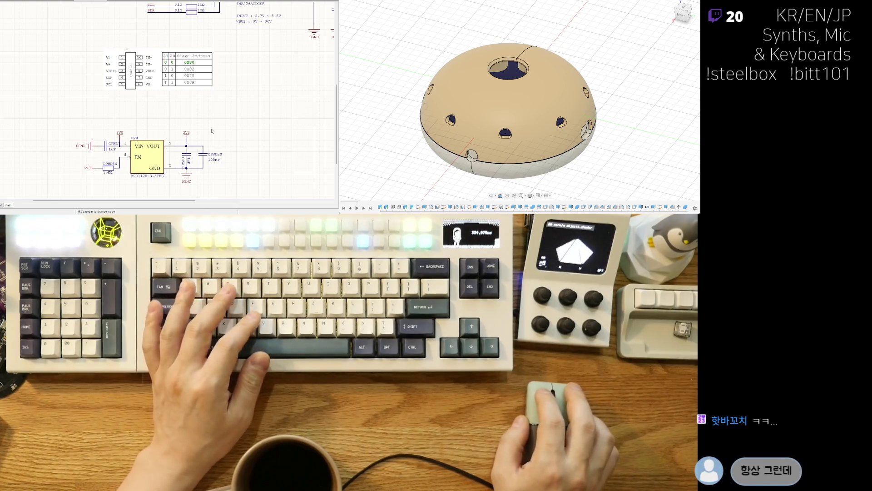
scroll(205, 122, "down", 3, "ctrl")
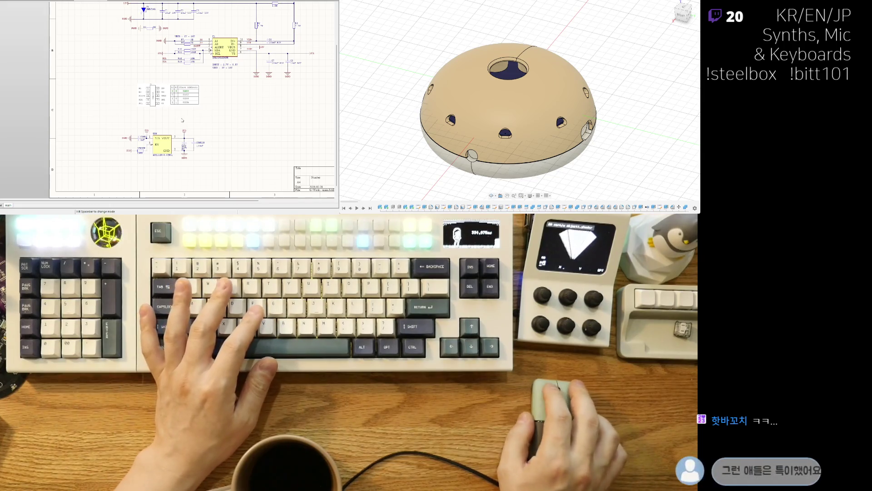
Cycle through the open documents to the PCB layout, then return to the schematic.
key("ctrl+Tab")
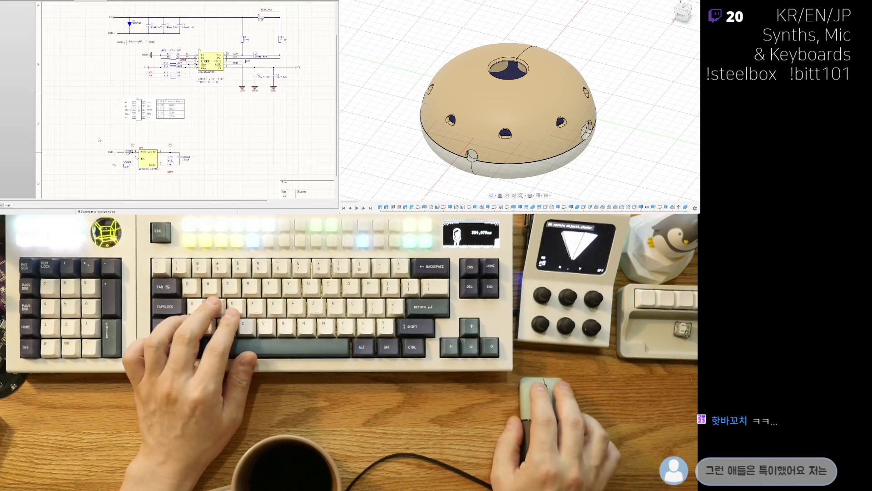
key("ctrl+Tab")
scroll(126, 128, "down", 3)
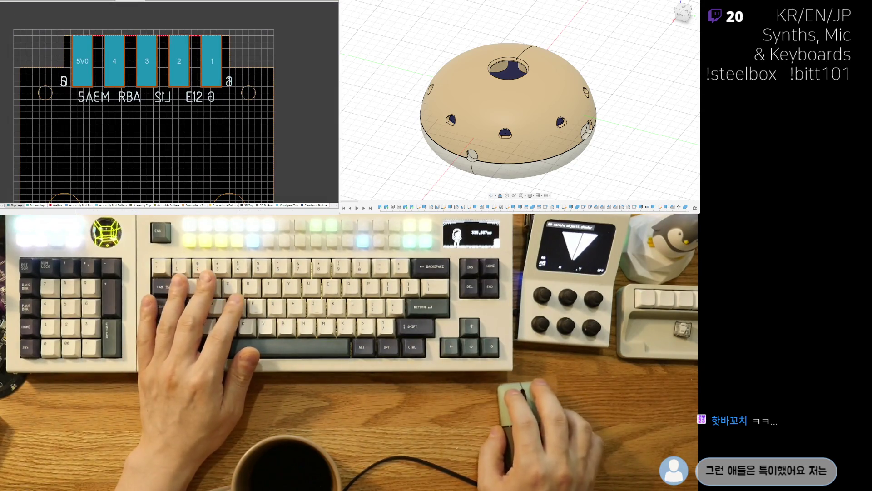
key("ctrl+Tab")
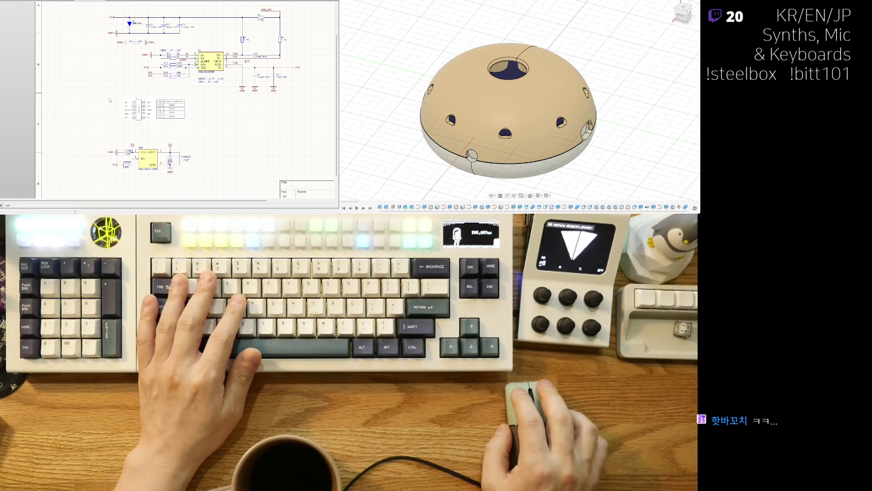
scroll(102, 103, "up", 2)
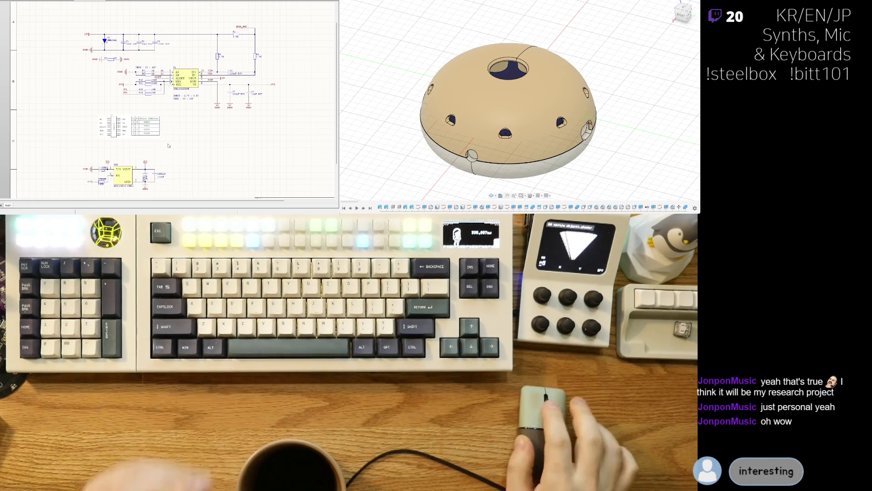
mouse_move(206, 113)
right_mouse_down()
mouse_move(191, 125)
mouse_move(185, 165)
right_mouse_up()
Zoom in on the INA226 circuit with its resistors, capacitors and ground symbols.
scroll(190, 125, "up", 4, "ctrl")
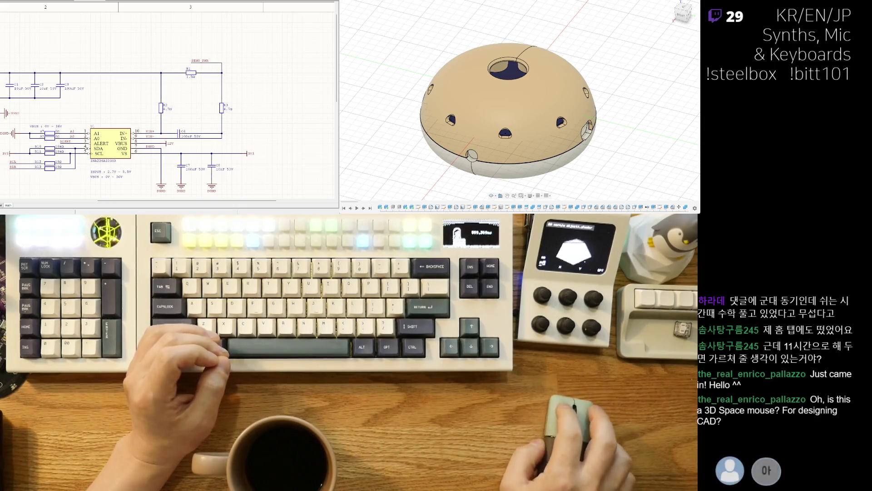
scroll(500, 109, "up", 3)
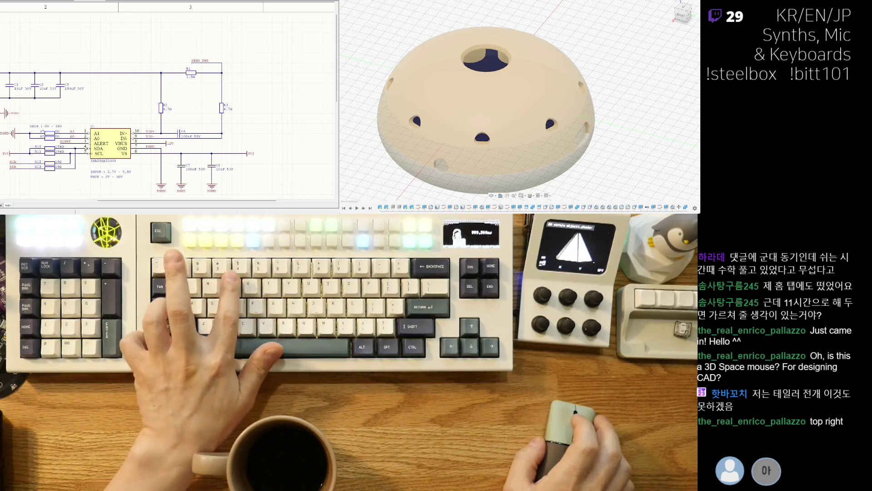
Make the dome shell see-through, section it in half, and orbit the cut-away view.
key("4")
key("x")
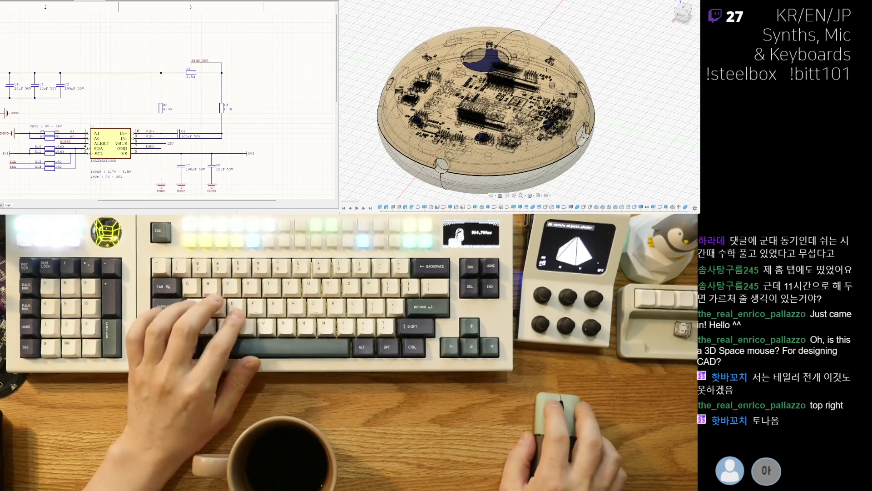
middle_click_drag(499, 114, 448, 103, "shift")
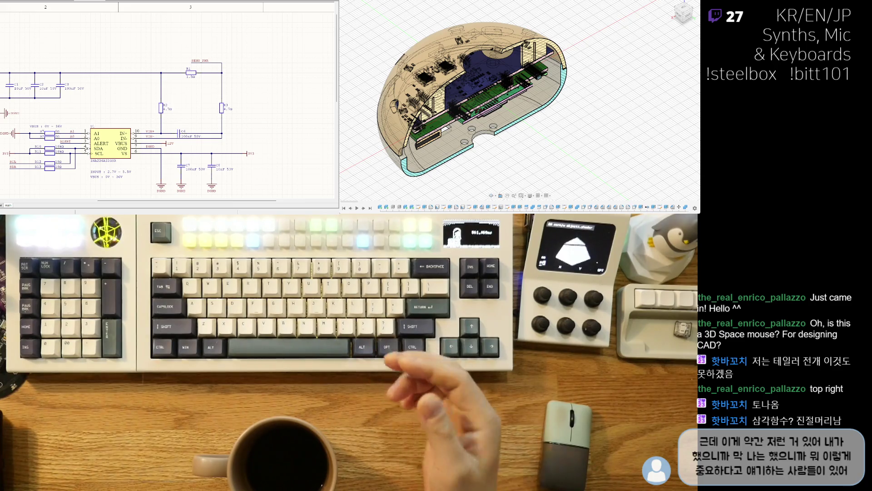
Zoom in on the section cut and orbit to look down on the stacked boards from above.
scroll(513, 91, "up", 5)
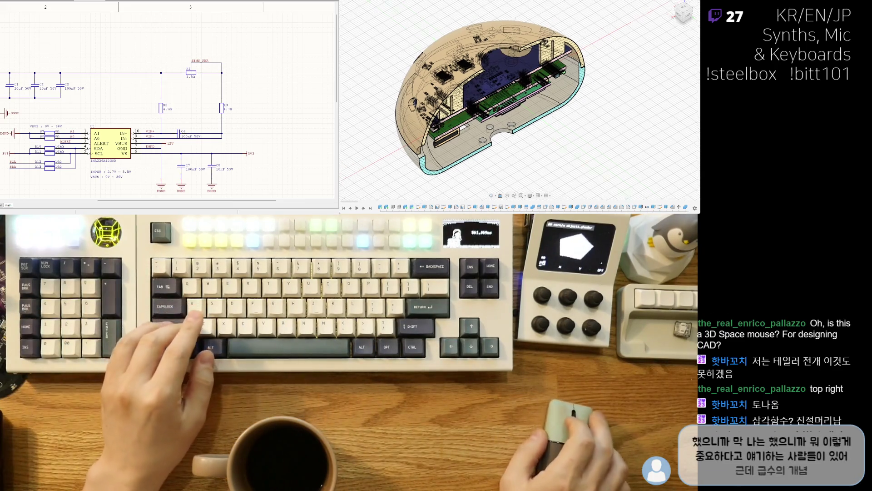
middle_click_drag(513, 91, 513, 113, "shift")
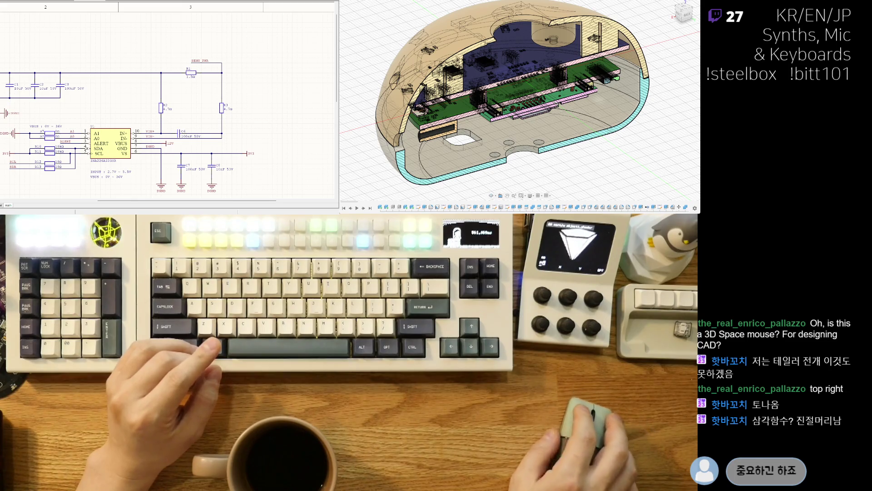
middle_click_drag(514, 114, 532, 115, "shift")
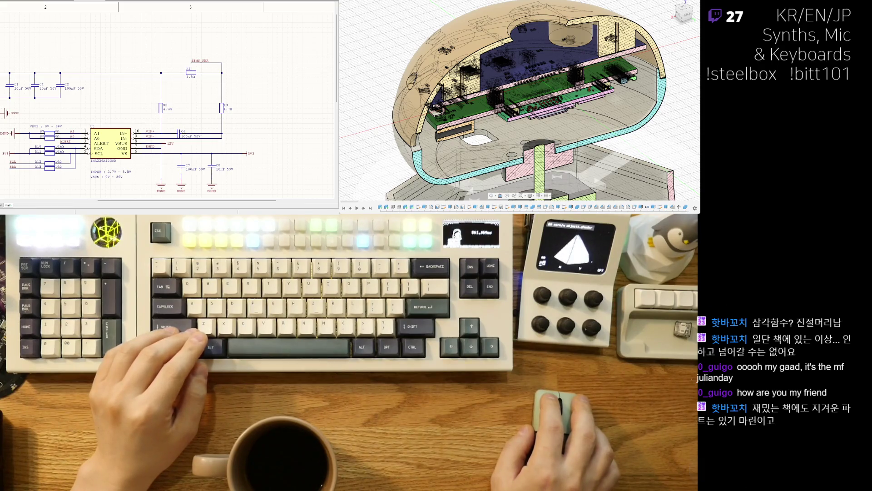
Zoom out, orbit, and zoom back in to a front view of the board layers and base mount.
scroll(520, 99, "down", 3)
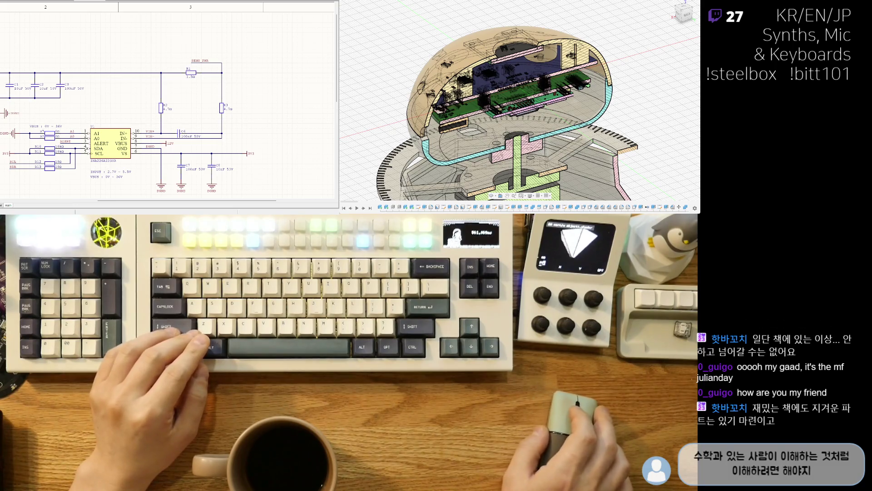
mouse_move(500, 118)
middle_mouse_down("shift")
mouse_move(482, 113)
mouse_move(518, 91)
mouse_move(518, 75)
middle_mouse_up("shift")
scroll(518, 100, "up", 2)
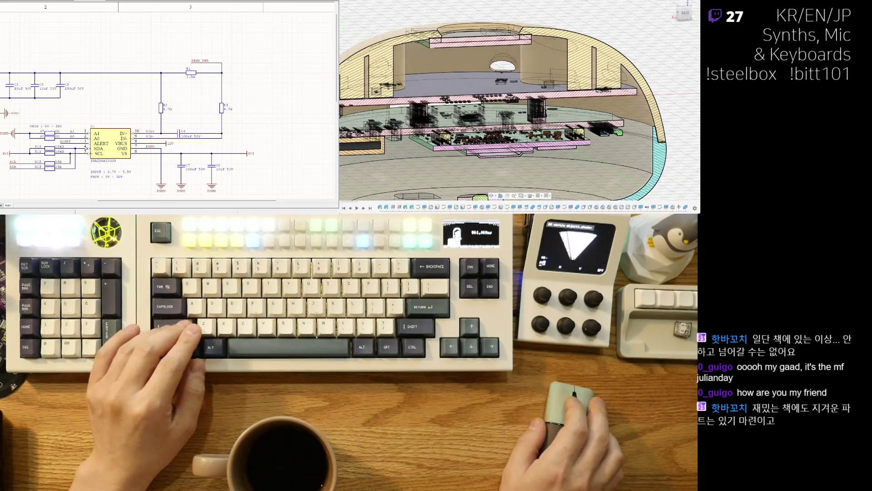
scroll(518, 109, "down", 3)
middle_click_drag(500, 118, 523, 118, "shift")
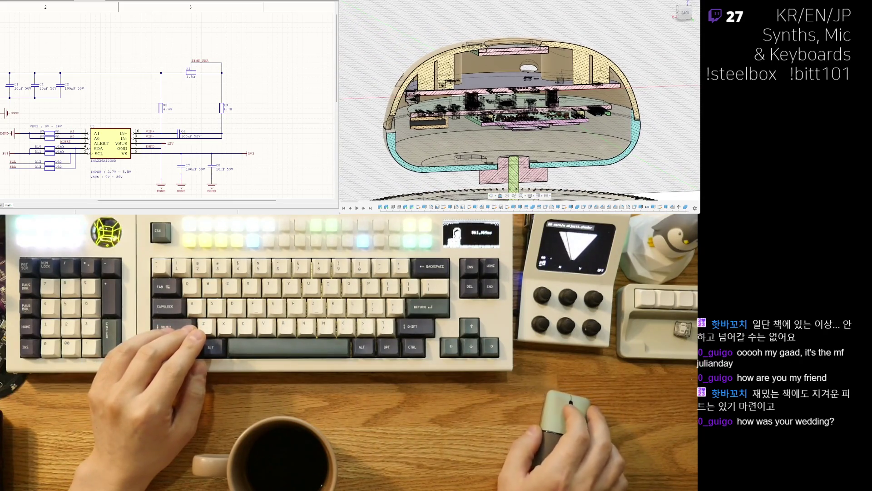
scroll(497, 110, "up", 2)
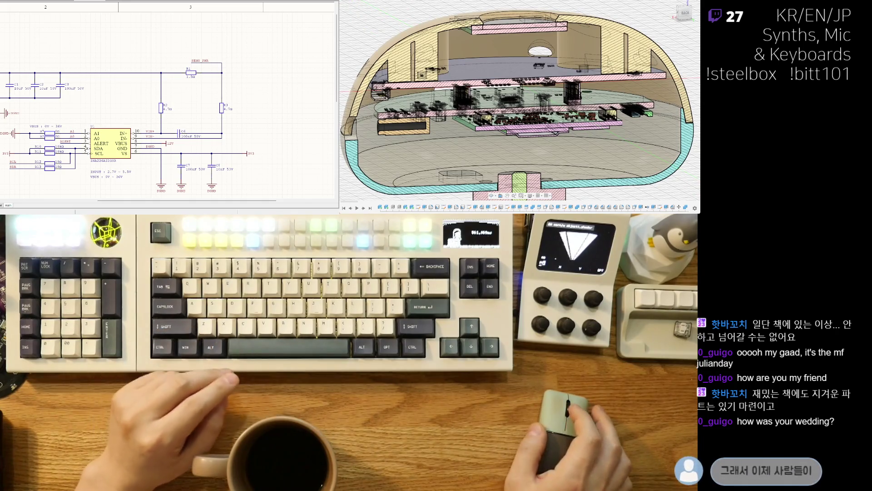
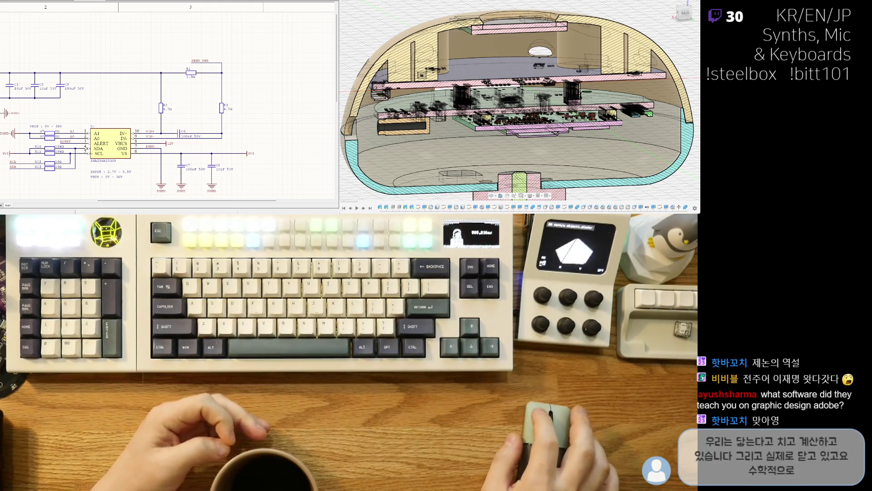
Orbit the cutaway enclosure to an angled top-down view showing the stacked circuit boards.
mouse_move(518, 114)
middle_mouse_down("shift")
mouse_move(505, 109)
mouse_move(471, 136)
middle_mouse_up("shift")
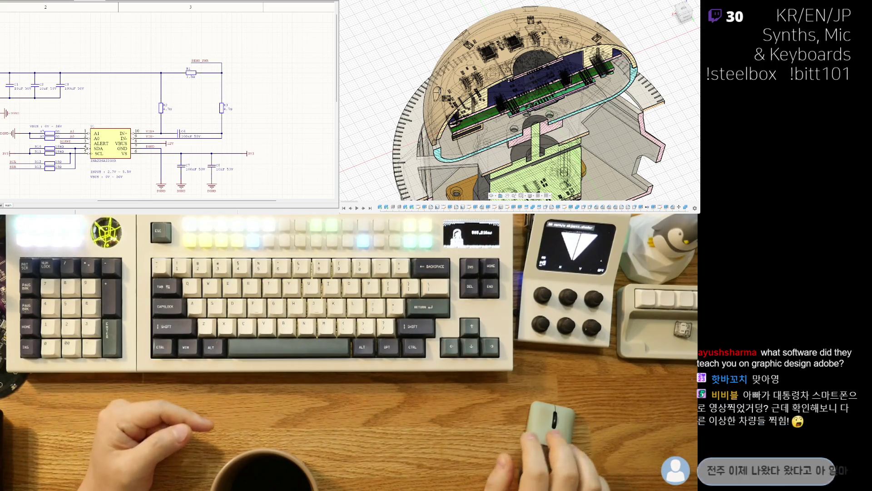
scroll(518, 148, "down", 2)
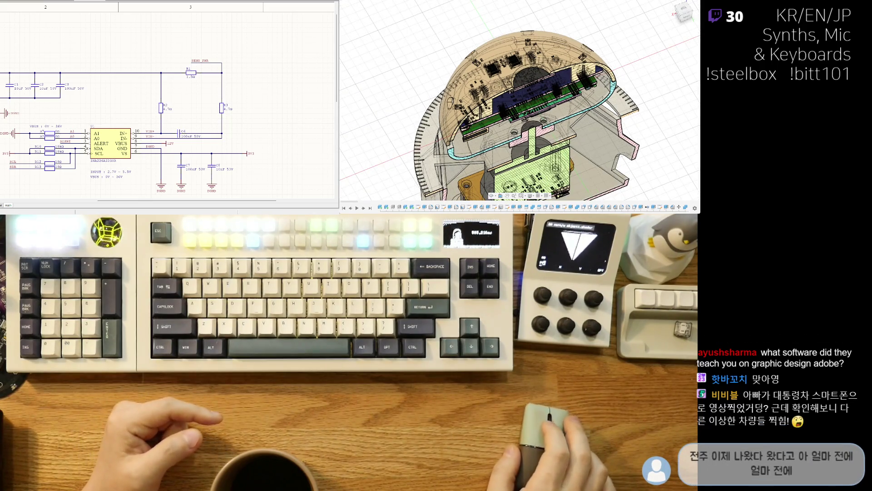
Orbit the model upward to bring the lower circuit board and base under the dome into view.
middle_click_drag(518, 137, 518, 109, "shift")
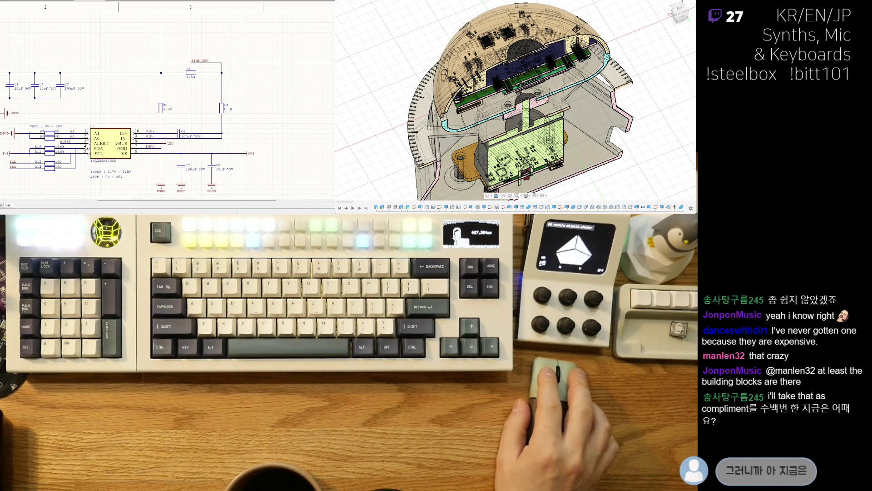
Switch from the schematic to the PCB layout and pan to the 5V0, 4, 3, 2, 1 connector pads.
right_click_drag(136, 114, 182, 91)
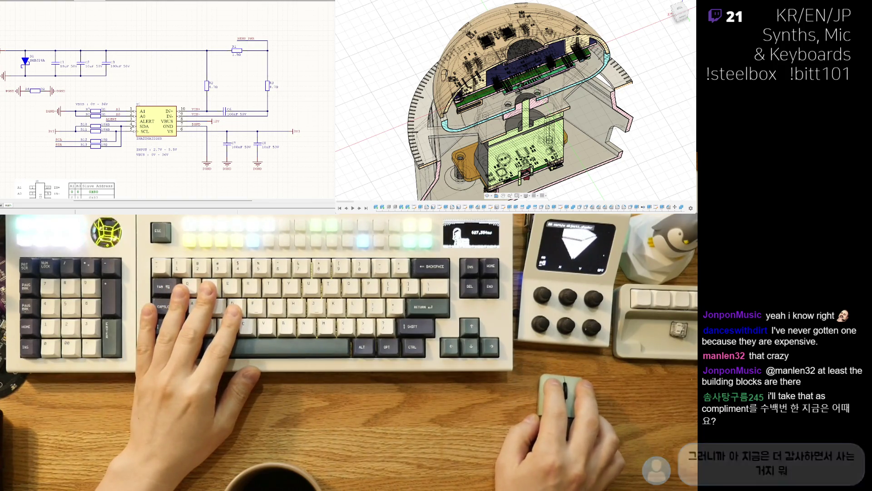
key("ctrl+Tab")
middle_click_drag(77, 174, 84, 150)
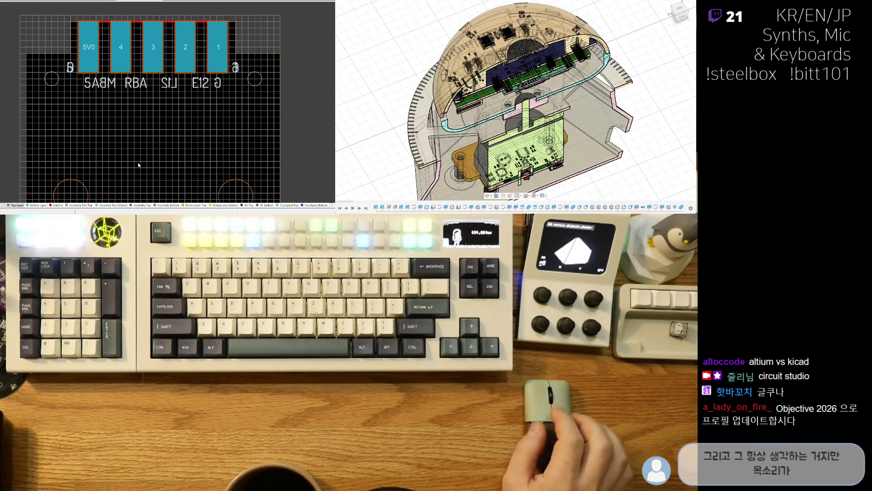
In single-layer mode on the Outline layer, delete the red outline line above the pads.
scroll(144, 94, "up", 3)
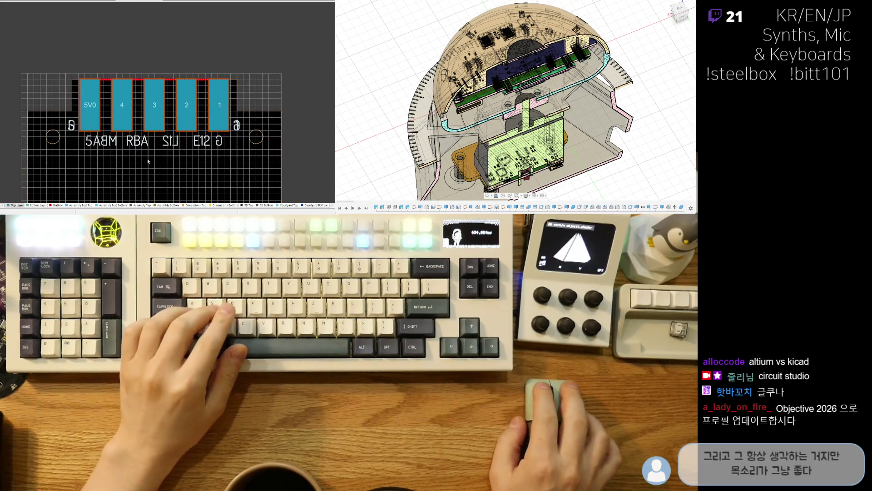
key("shift+s")
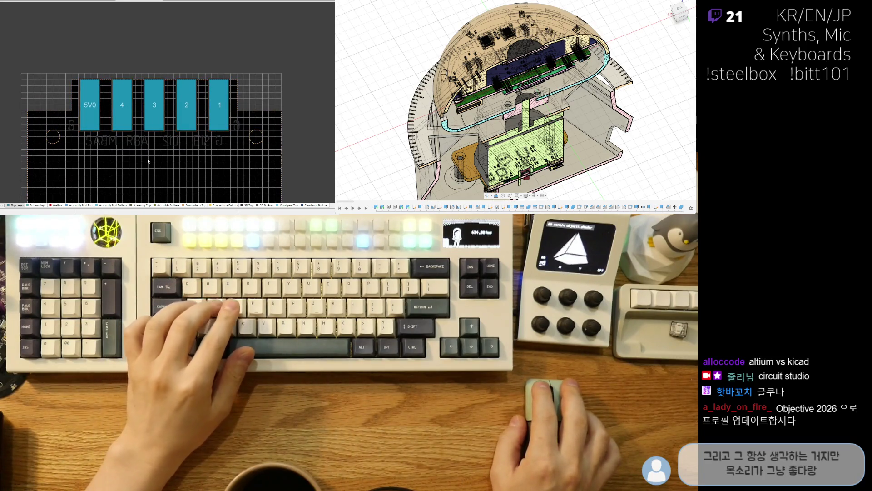
key("shift+s")
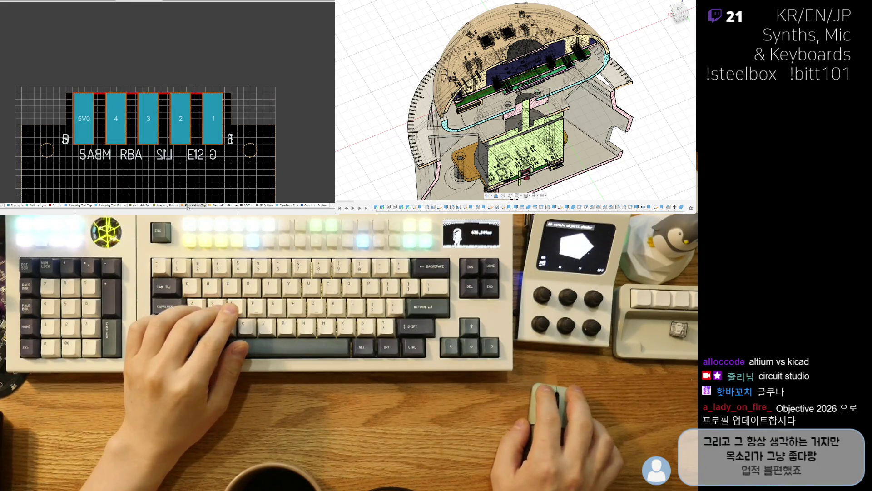
key("shift+s")
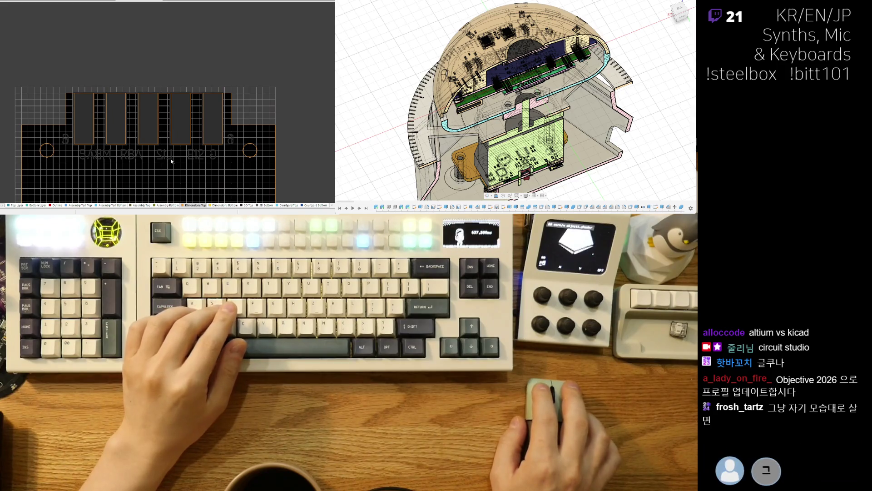
scroll(177, 165, "up", 2, "ctrl")
left_click(58, 206)
left_click(133, 71)
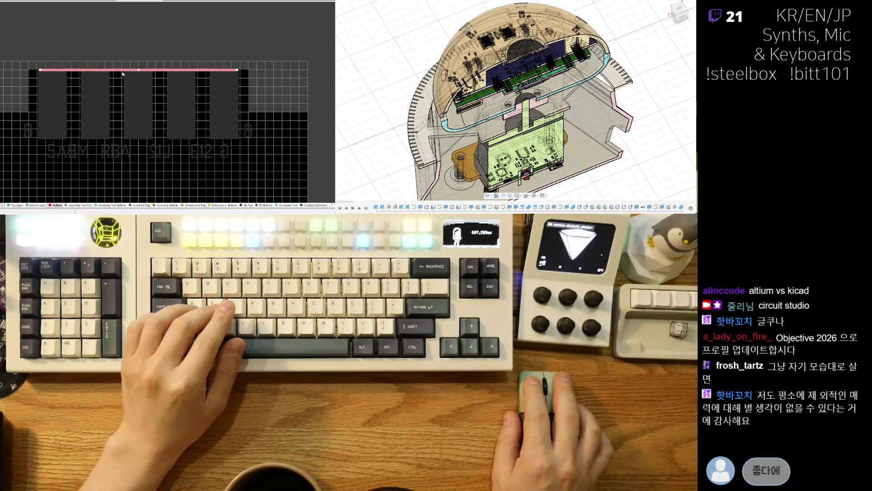
key("Delete")
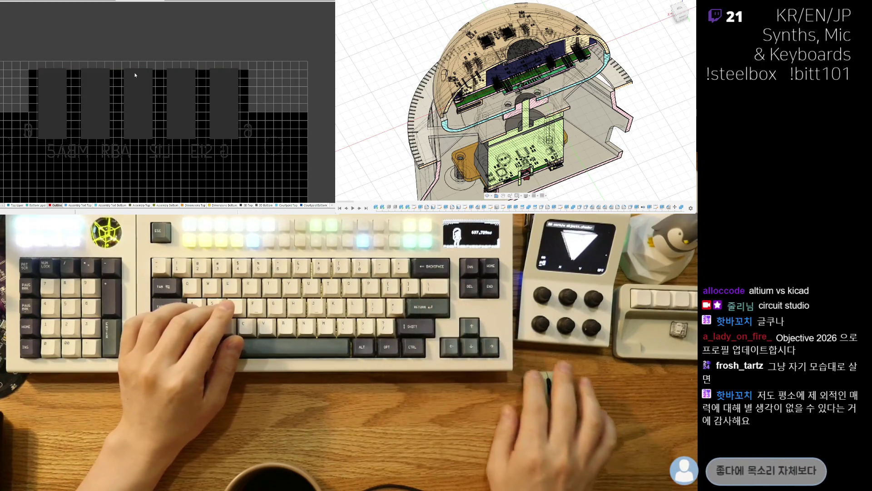
Restore all layers, pan to the left mounting hole and zoom out over the board.
key("shift+s")
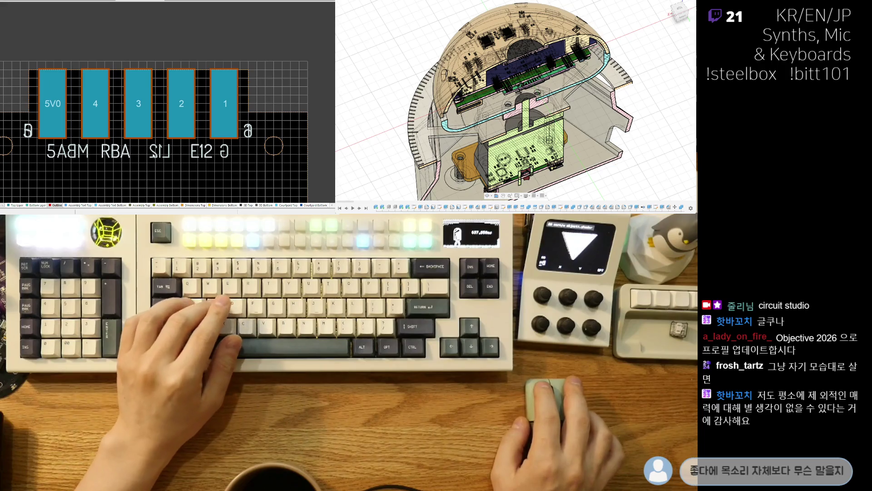
right_click_drag(147, 182, 167, 158)
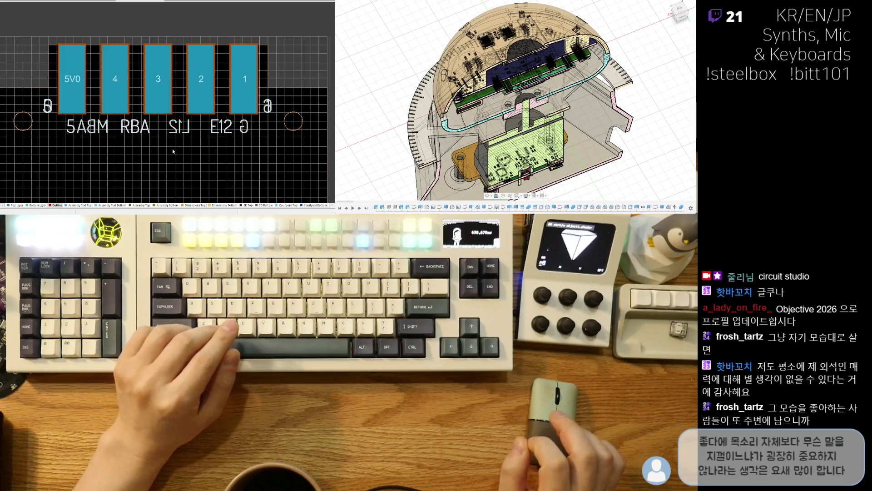
right_click_drag(172, 151, 226, 122)
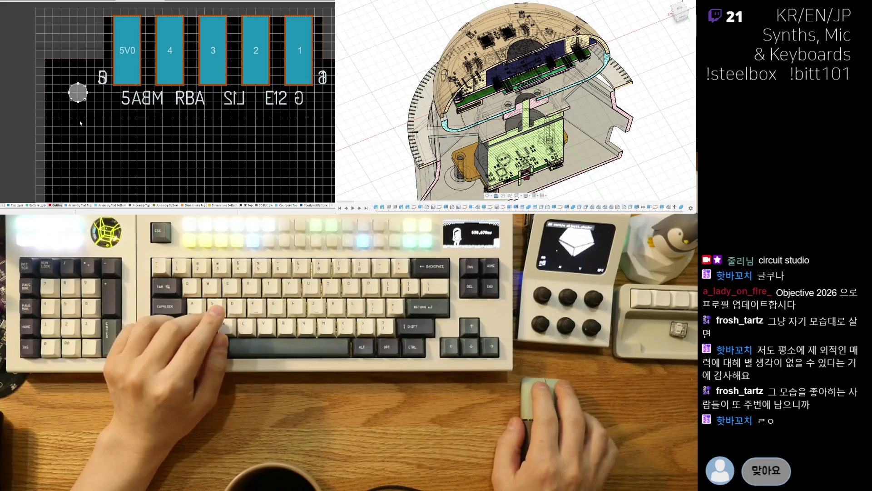
scroll(82, 111, "down", 2, "ctrl")
scroll(154, 165, "down", 1)
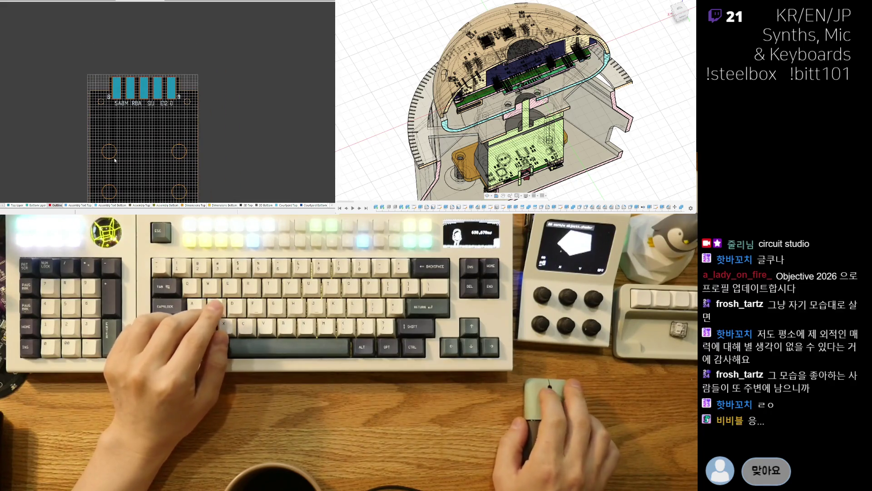
key("shift+s")
right_click_drag(121, 135, 121, 123)
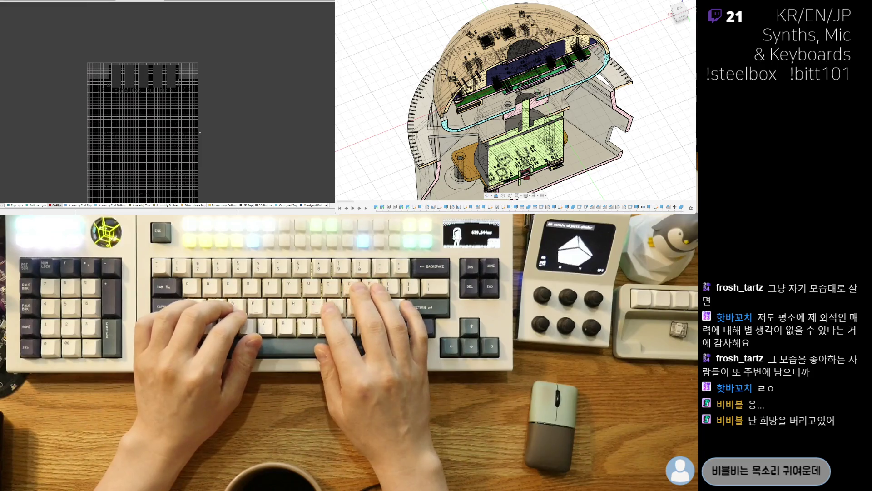
type("경쟁력 있죠")
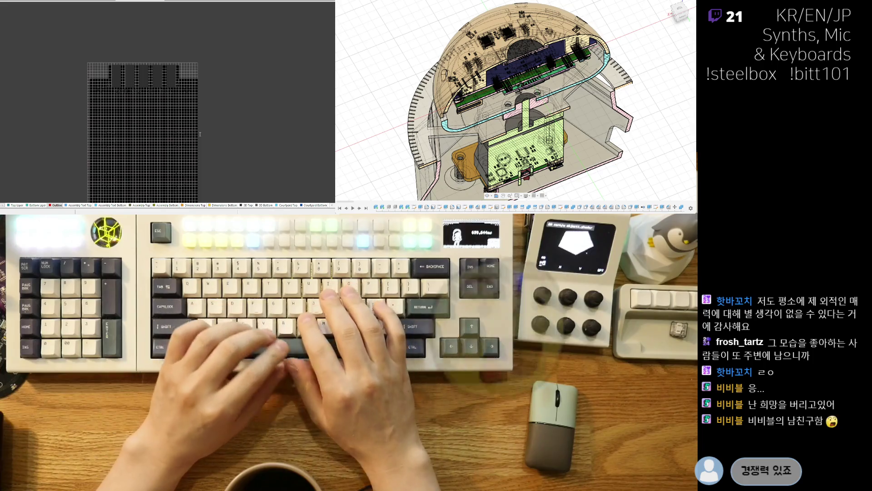
type("남친")
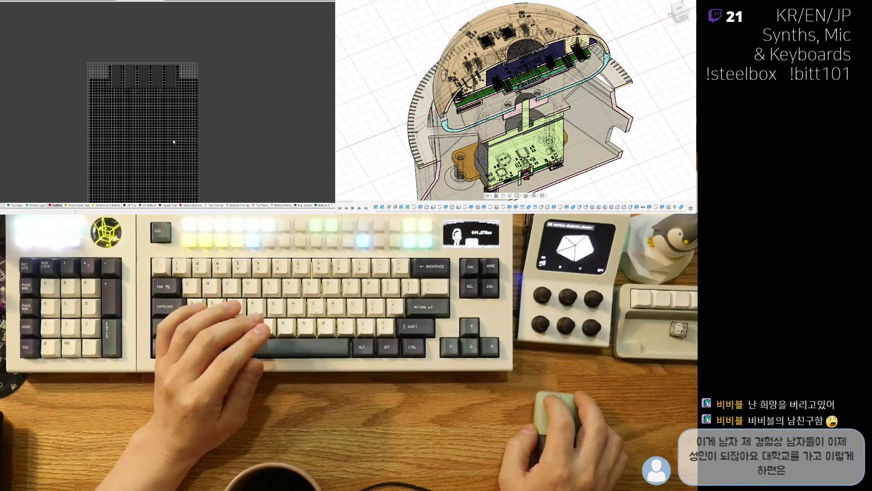
Inspect the board's top and underside in 3D, then return to the 2D layout.
middle_click_drag(172, 140, 171, 97)
right_click_drag(165, 122, 177, 110)
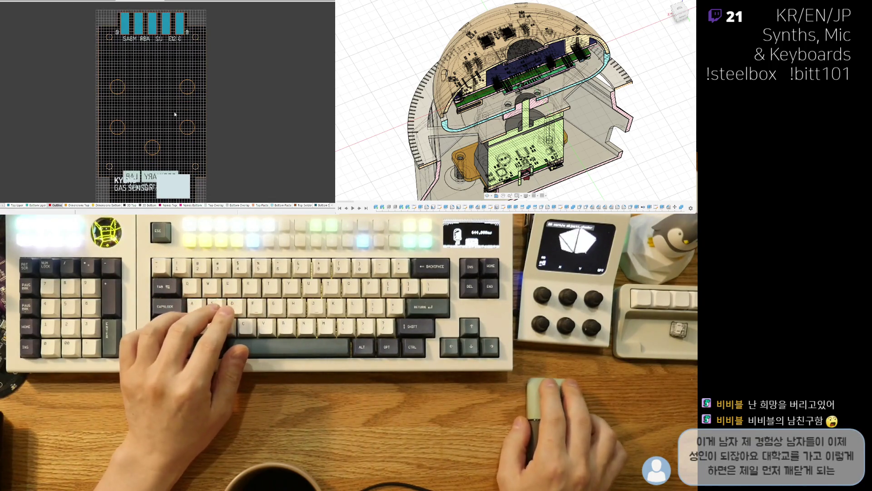
right_click_drag(168, 155, 225, 85)
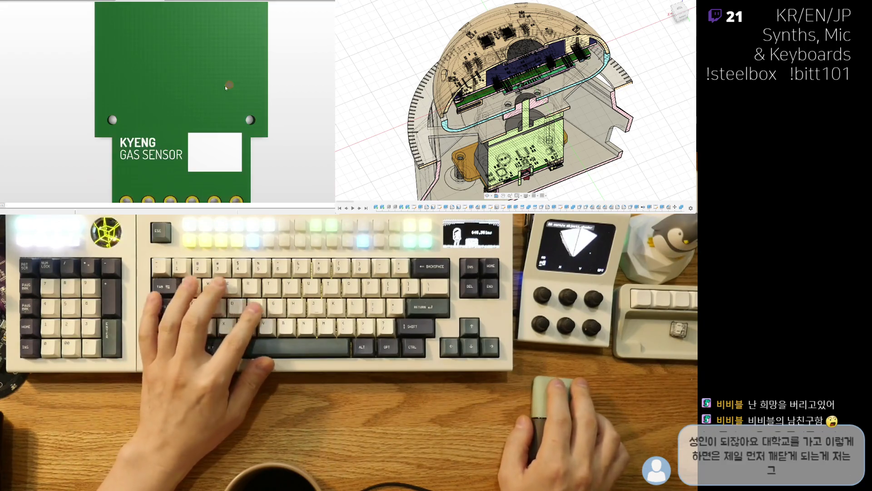
key("3")
key("v")
key("b")
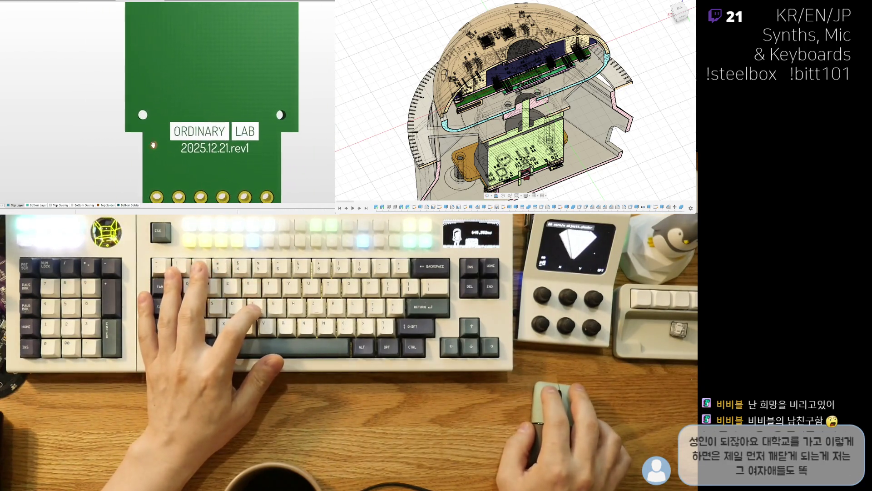
key("2")
Move the ORDINARY LAB silkscreen label slightly lower on the underside.
scroll(214, 151, "up", 2, "ctrl")
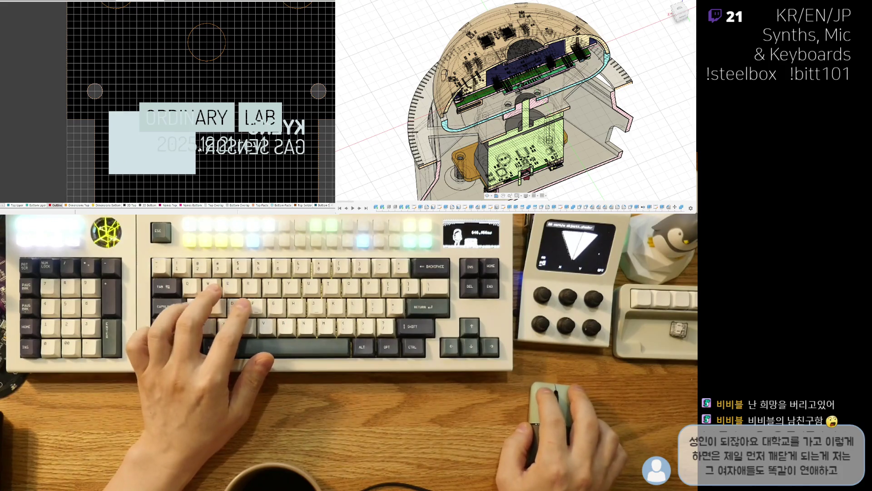
scroll(209, 139, "up", 2, "ctrl")
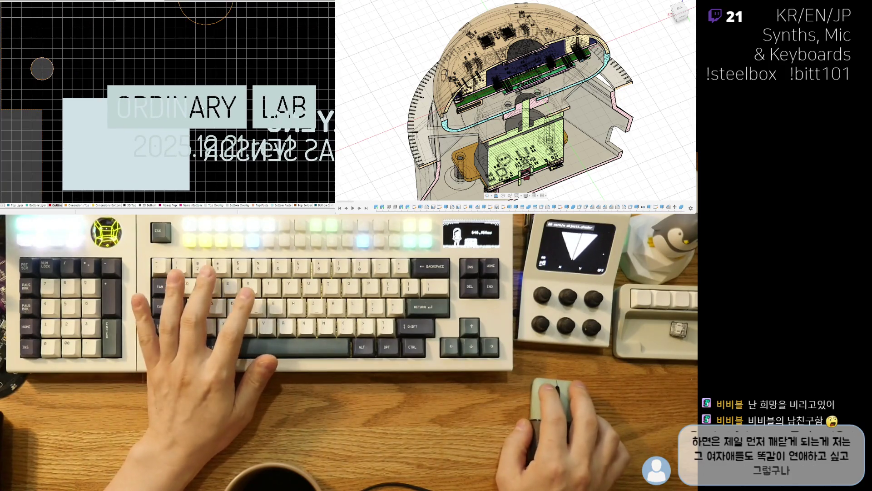
left_click_drag(117, 118, 118, 122)
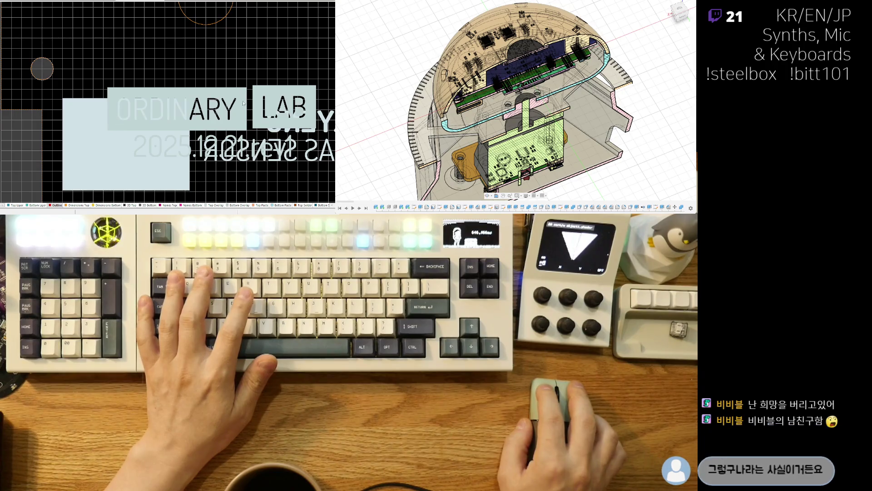
scroll(155, 122, "right", 2, "shift")
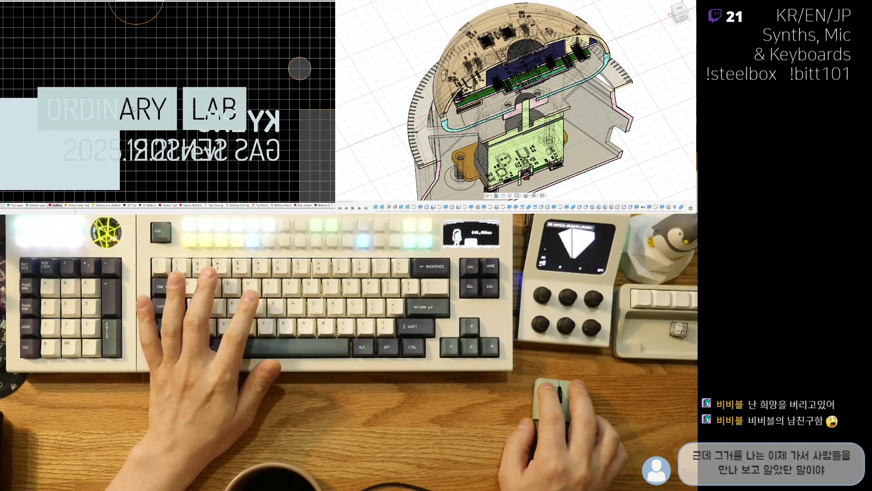
left_click_drag(48, 122, 48, 124)
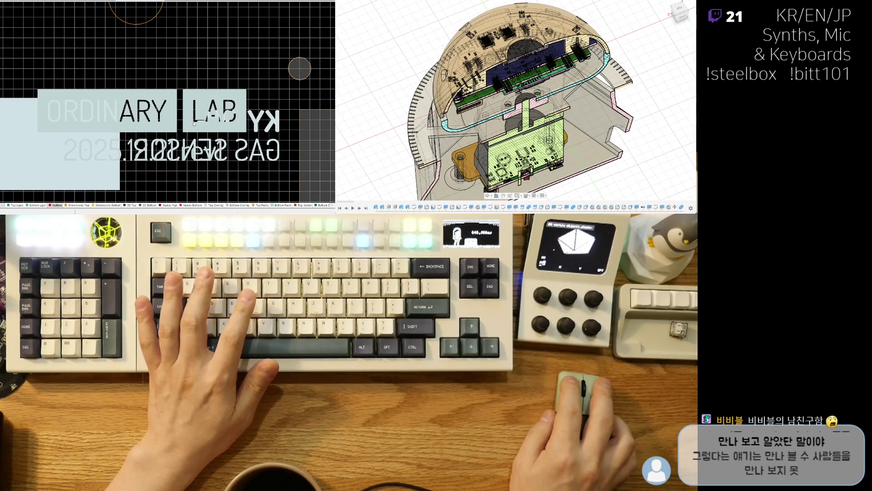
Recheck the underside in 3D, then select the GAS SENSOR silkscreen string for editing.
left_click(168, 150)
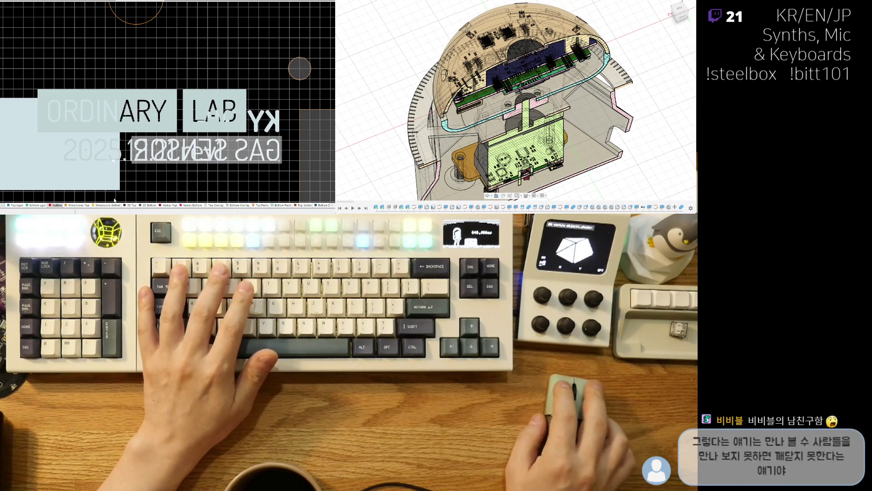
key("3")
key("v")
key("b")
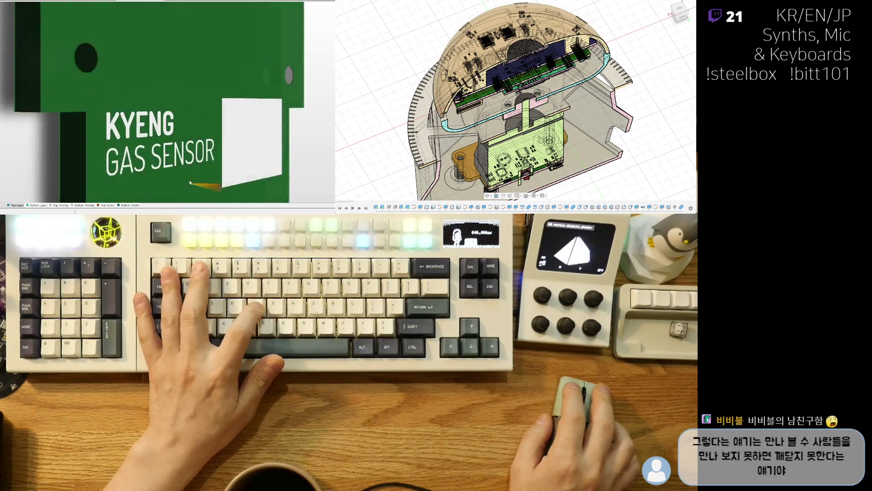
key("2")
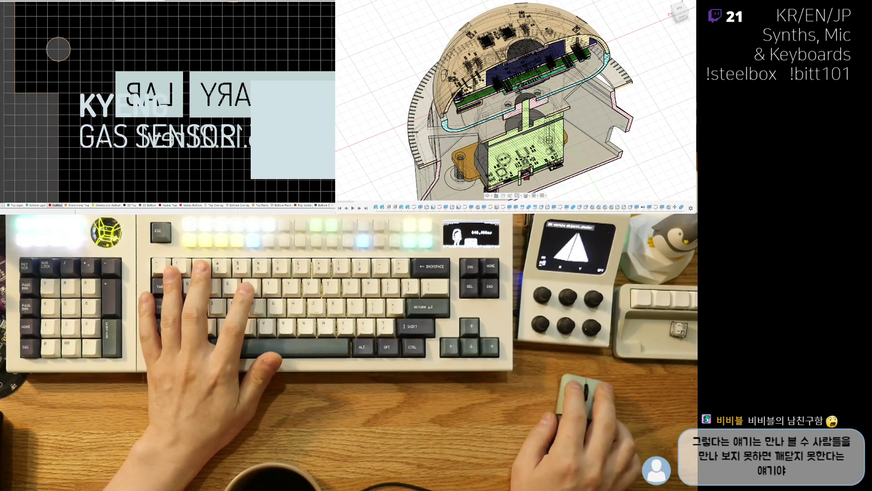
left_click(104, 142)
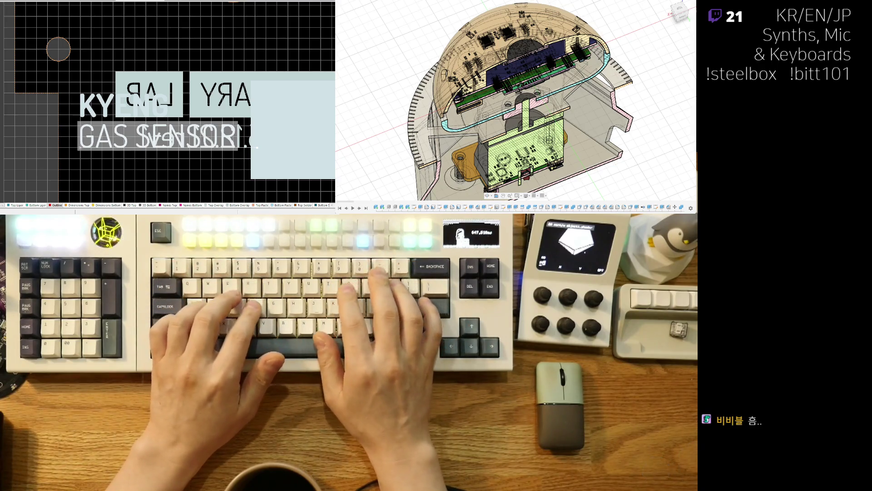
Change the GAS SENSOR silkscreen text to read 4-20 SENSOR and zoom out to check it.
type("420")
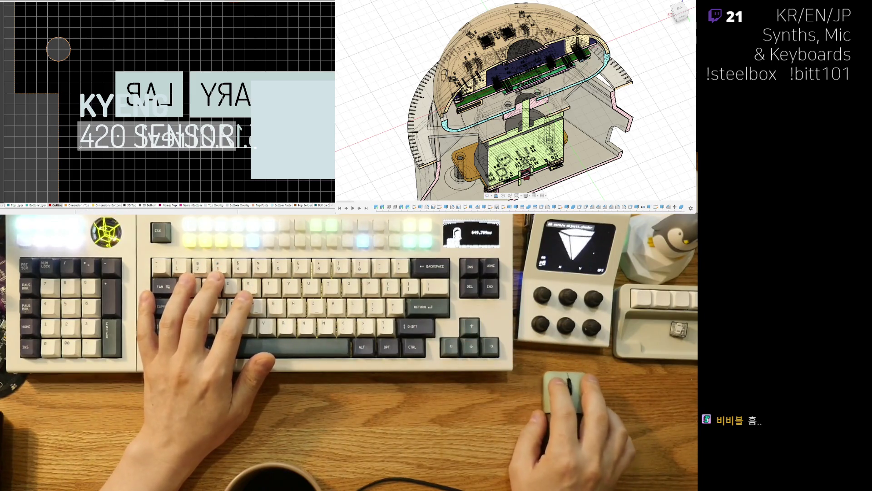
type("-")
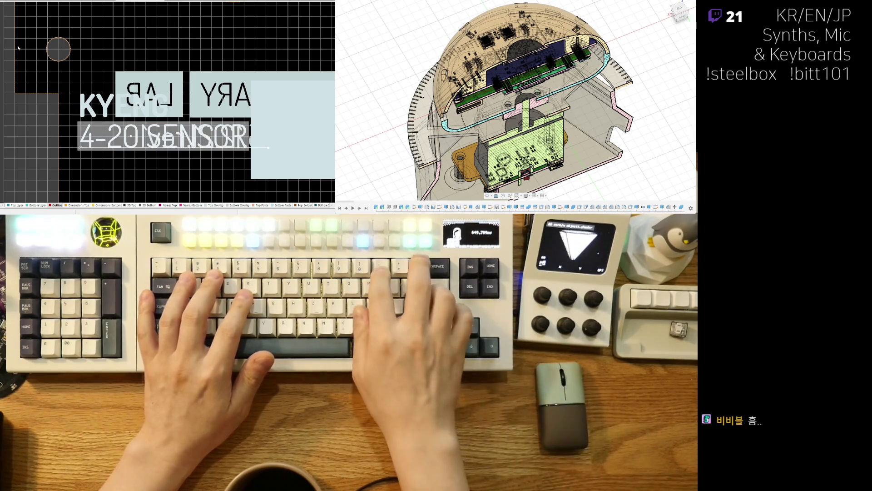
scroll(155, 162, "down", 5, "ctrl")
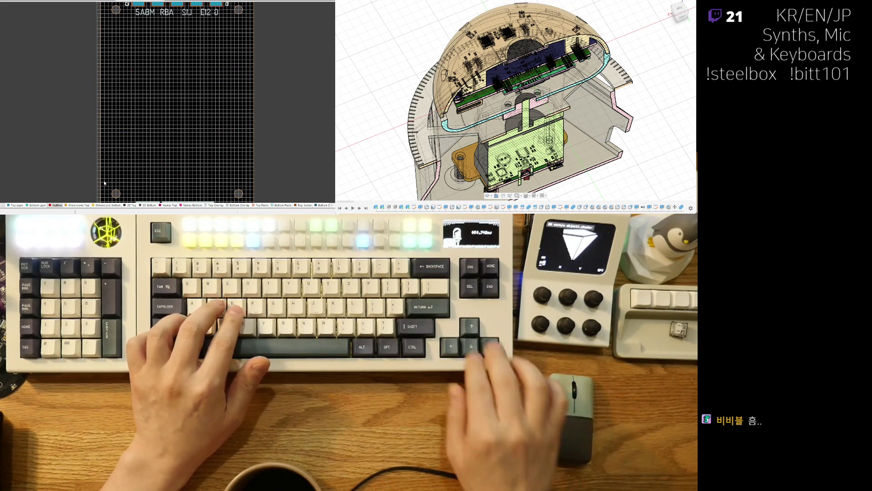
scroll(129, 102, "up", 3, "ctrl")
right_click_drag(145, 97, 132, 153)
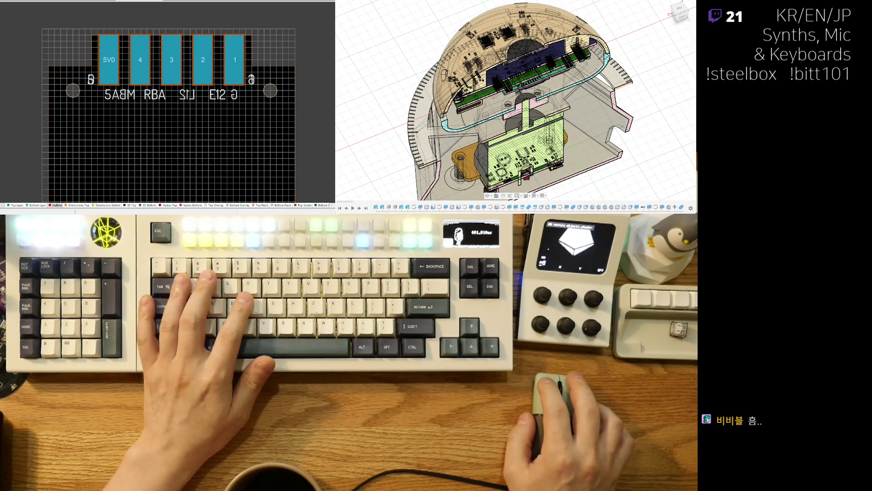
key("ctrl+Tab")
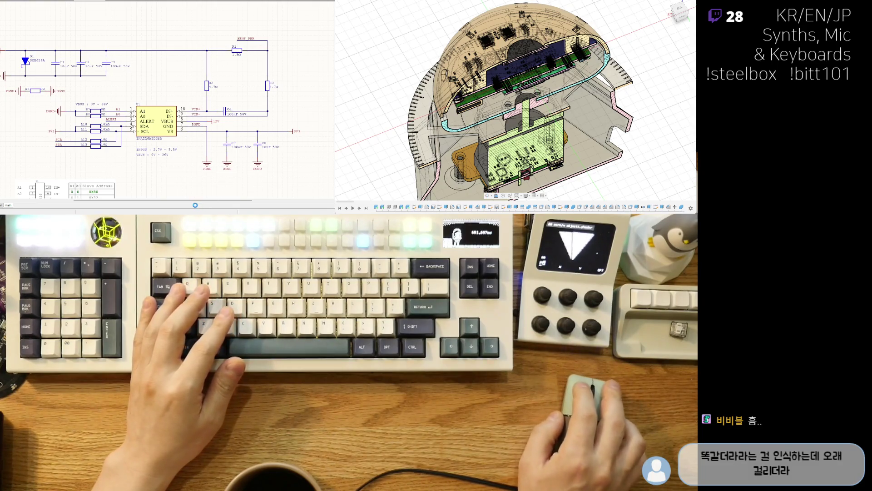
key("ctrl+Tab")
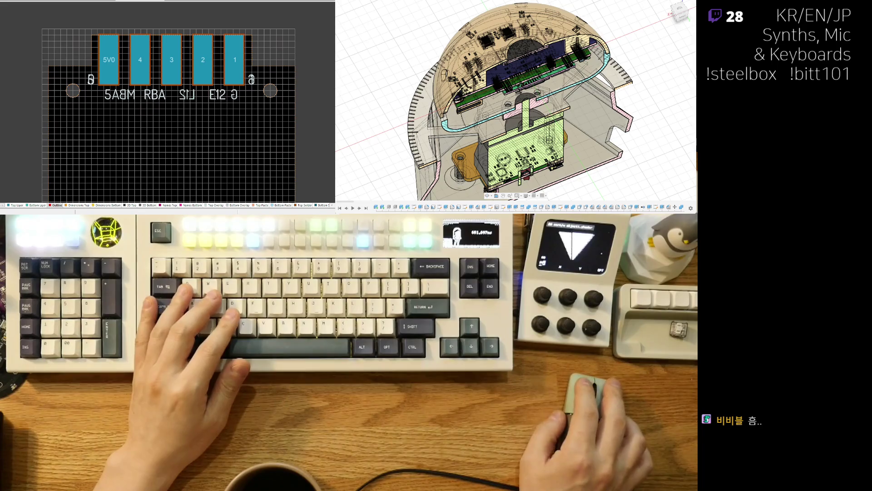
Move the UPW–R11 component group up above the R10 row.
scroll(175, 132, "down", 5)
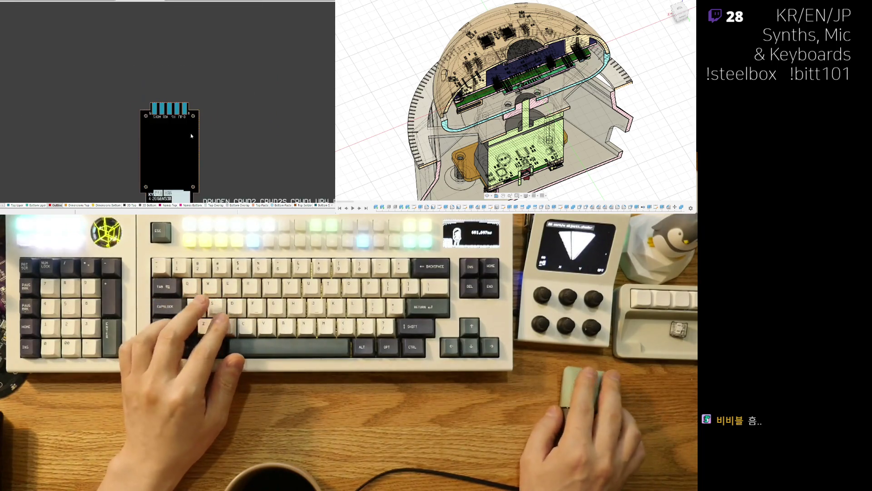
scroll(236, 132, "up", 3)
scroll(236, 132, "down", 3)
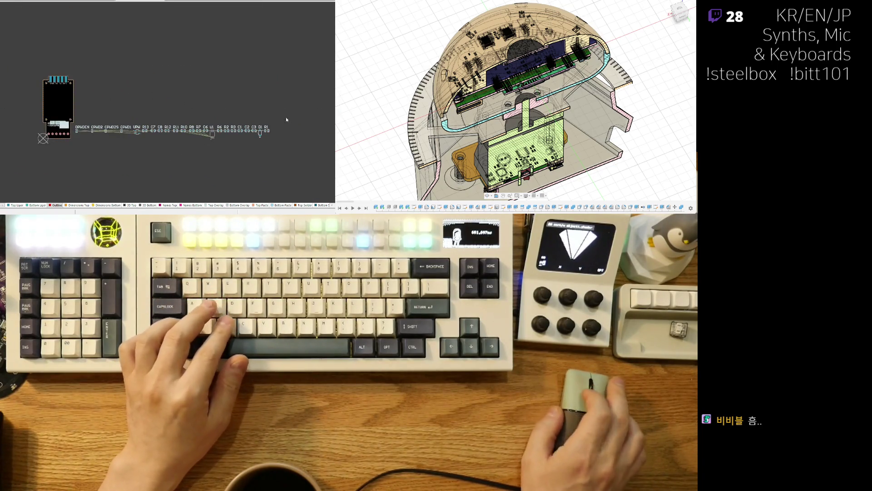
left_click_drag(184, 131, 72, 113)
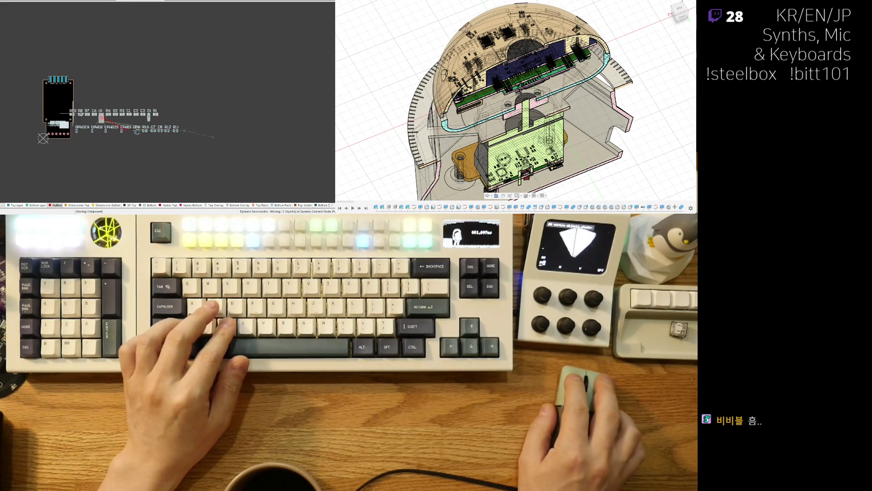
scroll(149, 171, "up", 4)
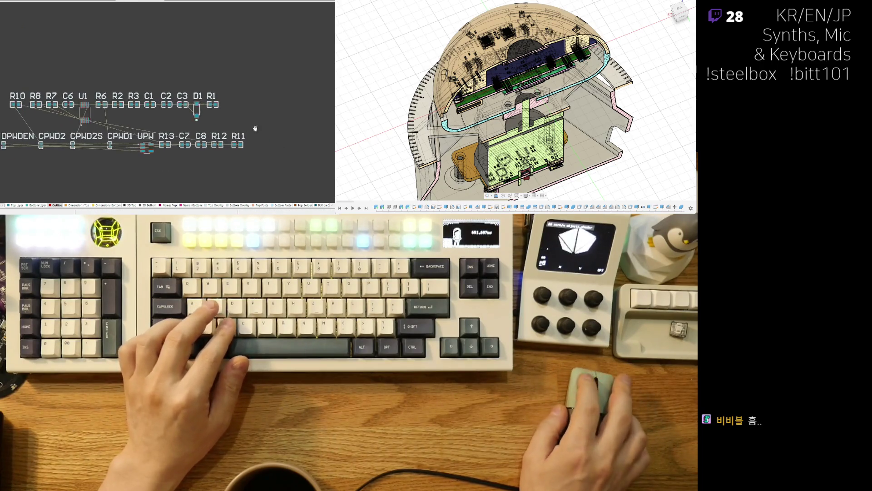
left_click_drag(207, 139, 84, 67)
right_click_drag(139, 55, 208, 86)
Reposition UPW just below DPWDEN among the unplaced parts beside the board.
scroll(206, 132, "up", 2)
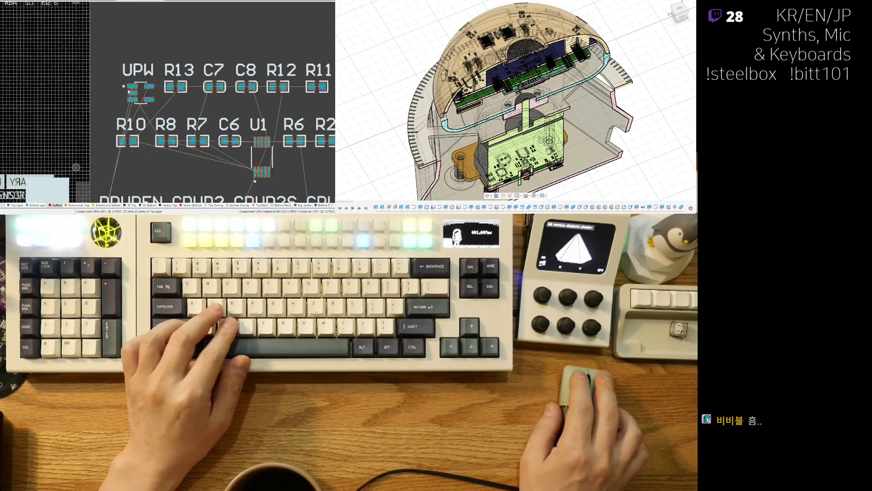
scroll(167, 110, "up", 1)
scroll(166, 109, "down", 3)
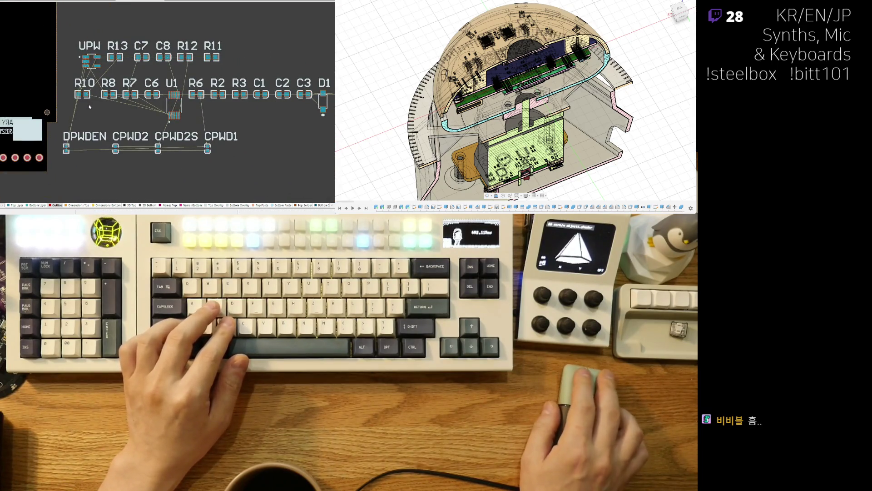
right_click_drag(110, 99, 178, 119)
left_click_drag(161, 81, 54, 63)
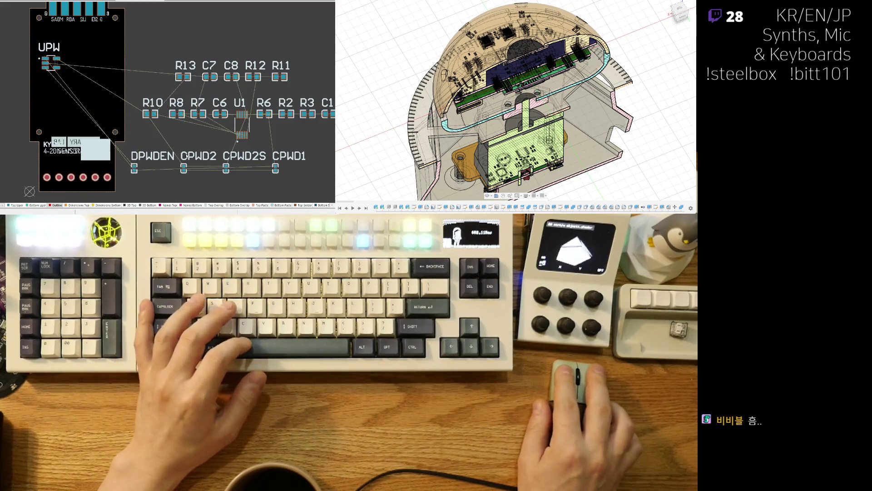
right_click(159, 185)
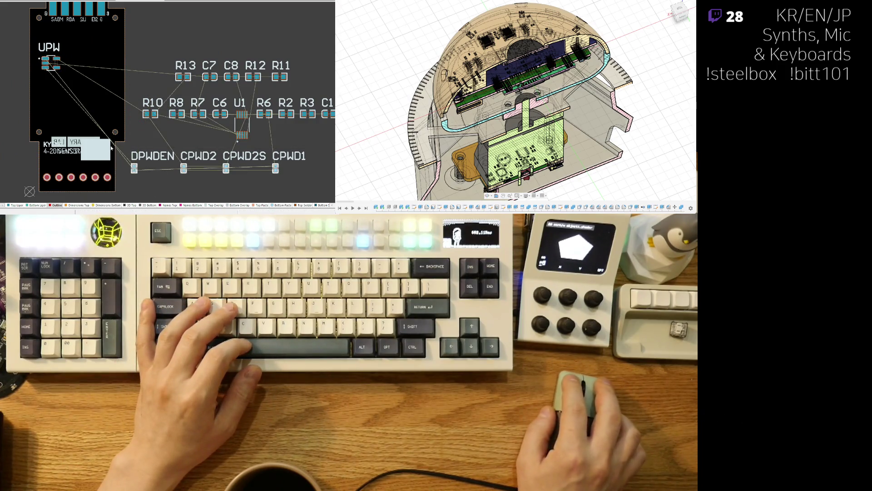
left_click_drag(50, 62, 157, 181)
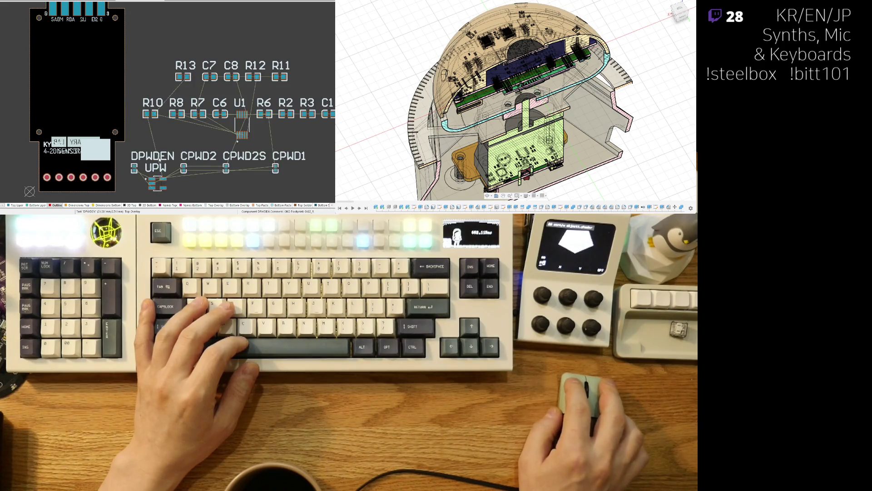
Shift-select the DPWDEN, UPW, CPWD2, R11 and remaining designator labels of the unplaced parts.
left_click(160, 159)
left_click(205, 157, "shift")
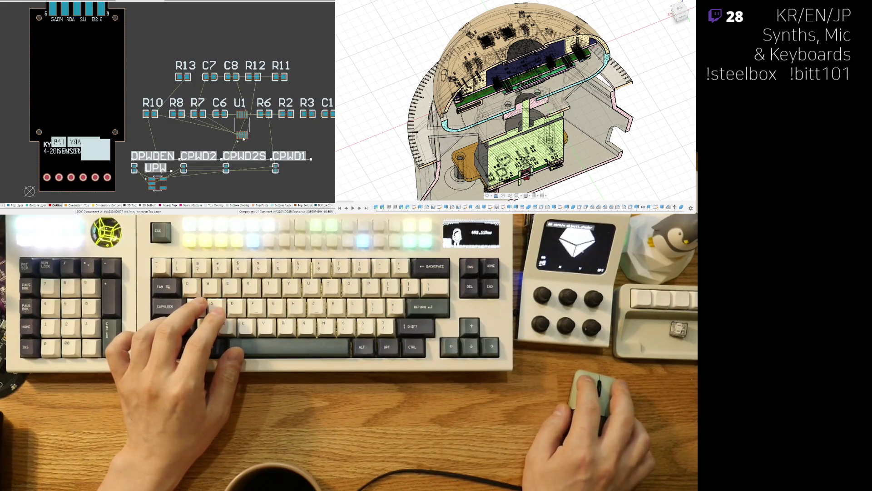
right_click_drag(245, 140, 189, 148)
left_click(152, 74, "shift")
left_click(174, 74, "shift")
left_click(199, 74, "shift")
left_click(224, 73, "shift")
right_click_drag(224, 74, 172, 62)
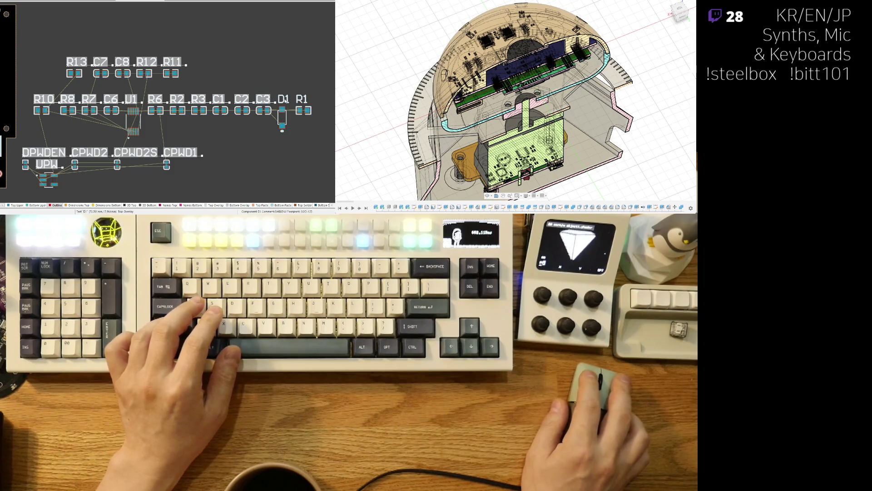
scroll(137, 125, "down", 3)
scroll(136, 124, "up", 3)
scroll(136, 124, "up", 1)
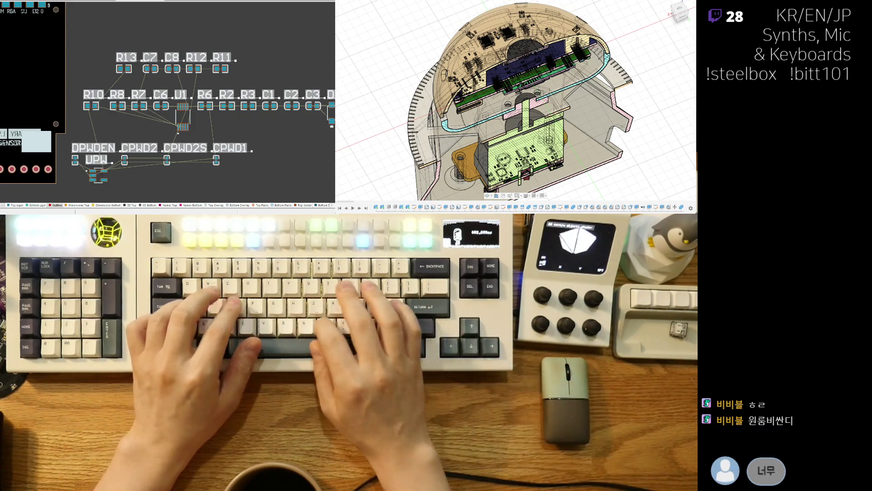
Turn the selected designator labels pink and move the six right-end parts down and left.
key("ctrl+a")
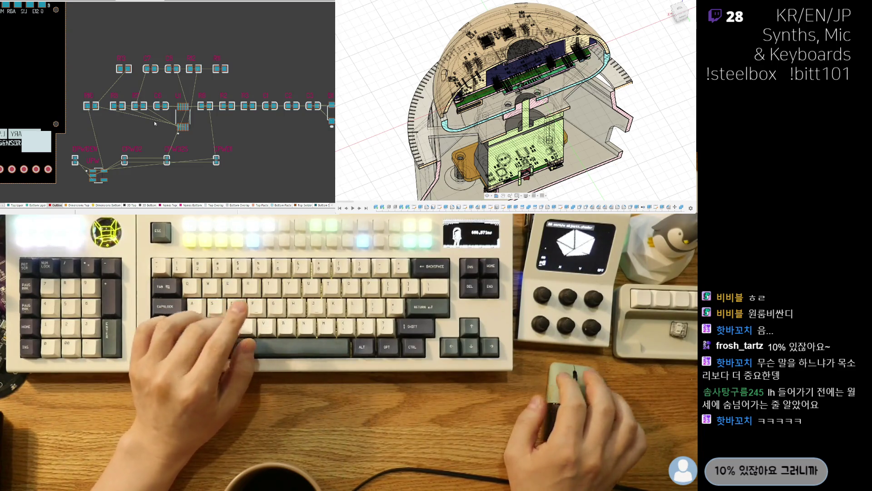
scroll(187, 117, "down", 3, "ctrl")
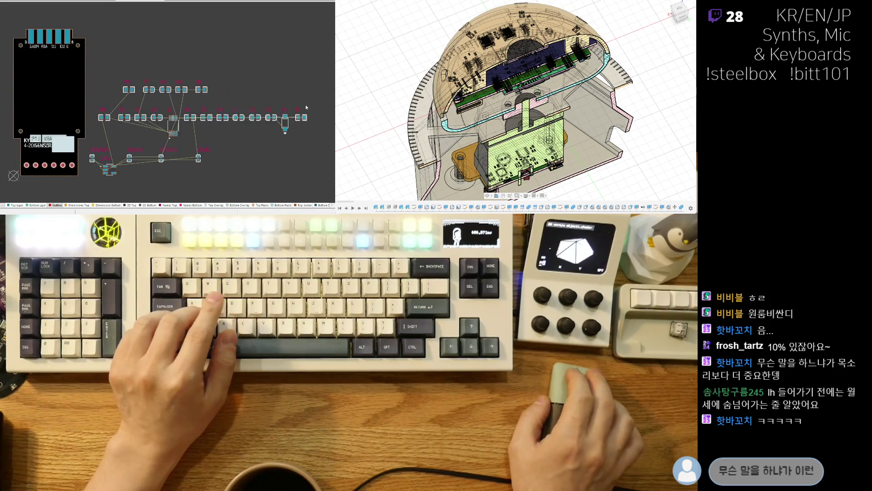
left_click(208, 136)
left_click_drag(220, 118, 155, 144)
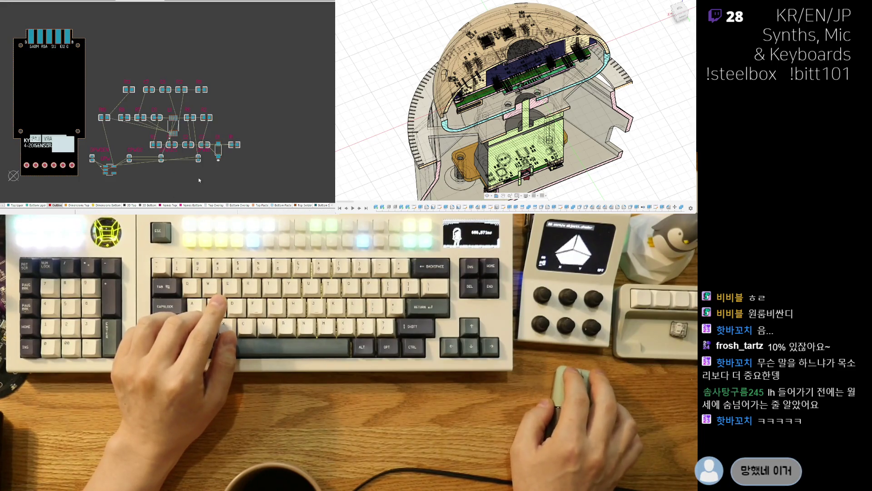
scroll(106, 165, "up", 3)
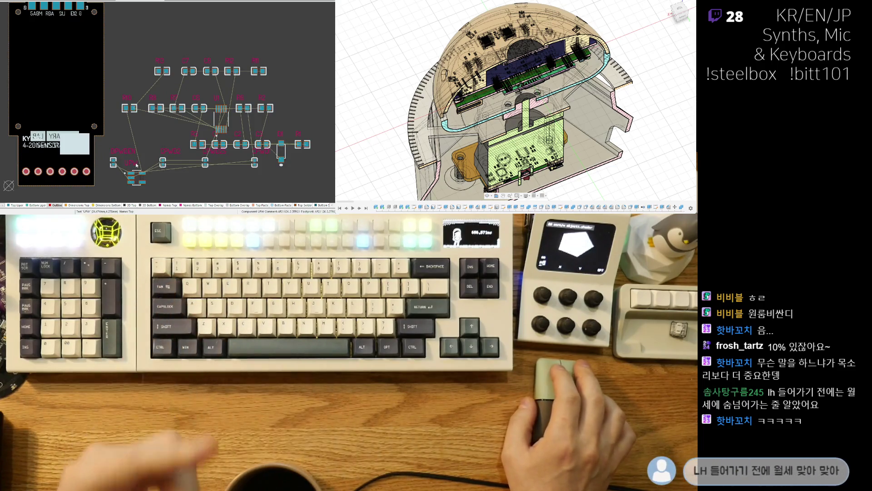
Place UPW, DPWDEN and CPWD2 onto the sensor board.
middle_click_drag(151, 183, 165, 186)
mouse_move(151, 180)
left_mouse_down()
mouse_move(45, 77)
mouse_move(55, 59)
left_mouse_up()
mouse_move(129, 166)
left_mouse_down()
mouse_move(50, 100)
mouse_move(44, 106)
left_mouse_up()
left_click_drag(44, 67, 44, 66)
left_click_drag(181, 171, 78, 68)
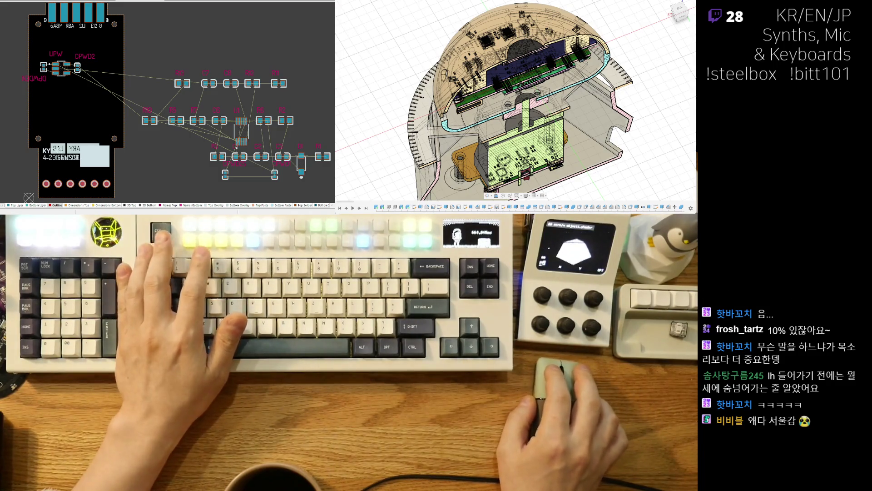
Bring UPW and DPWDEN up under the connector pads, rotating UPW 180°, then zoom in.
scroll(143, 137, "up", 2, "ctrl")
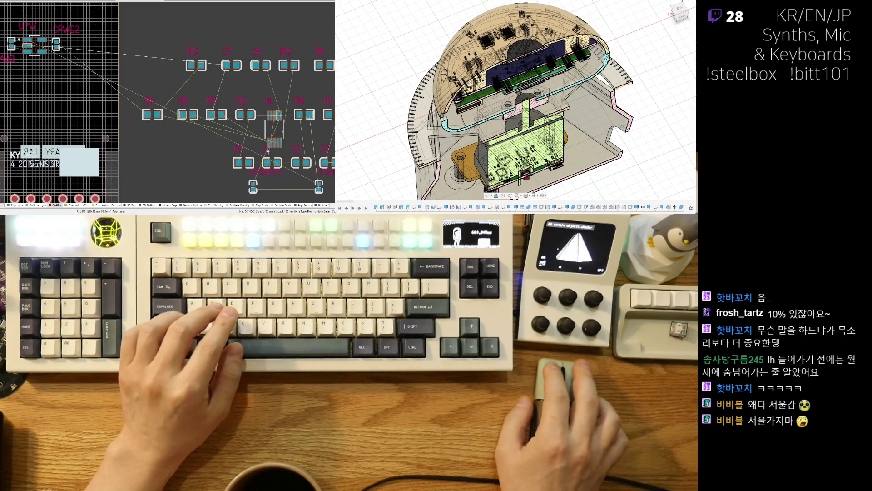
scroll(153, 115, "down", 1)
left_click_drag(180, 129, 127, 95)
scroll(107, 118, "up", 5, "ctrl")
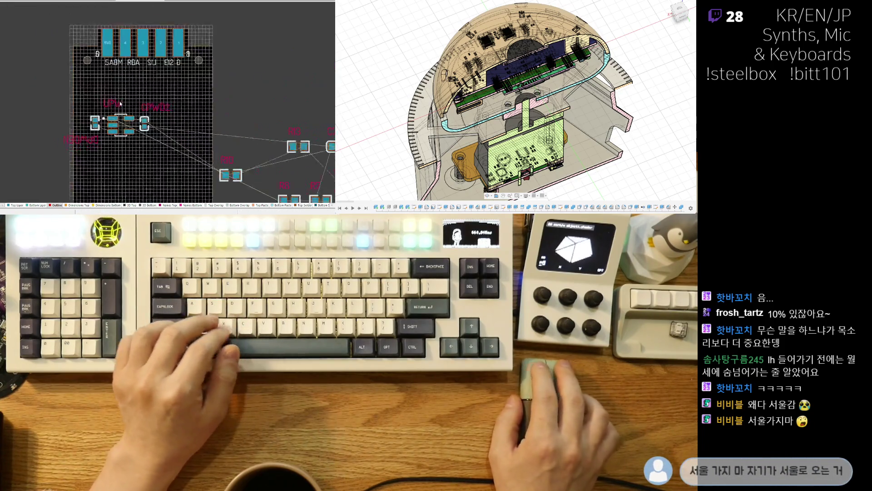
mouse_move(70, 144)
left_mouse_down()
mouse_move(117, 82)
mouse_move(130, 89)
mouse_move(162, 74)
left_mouse_up()
key("space")
key("space")
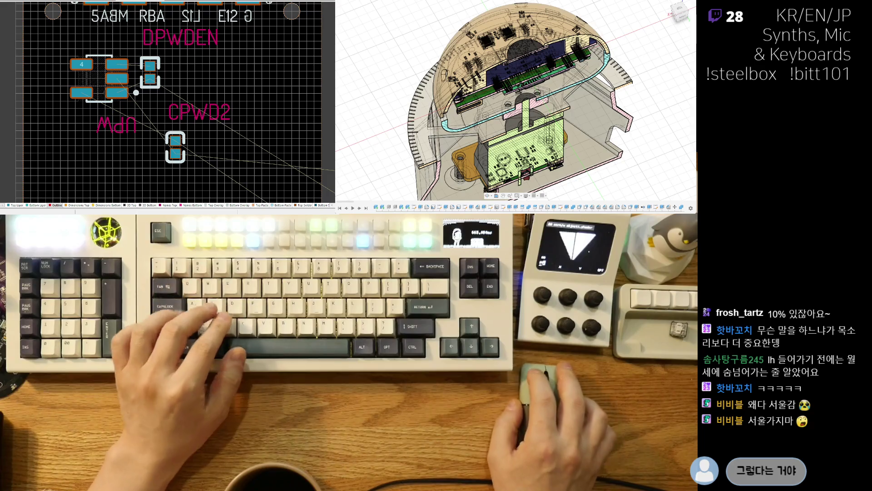
scroll(9, 177, "up", 5, "ctrl")
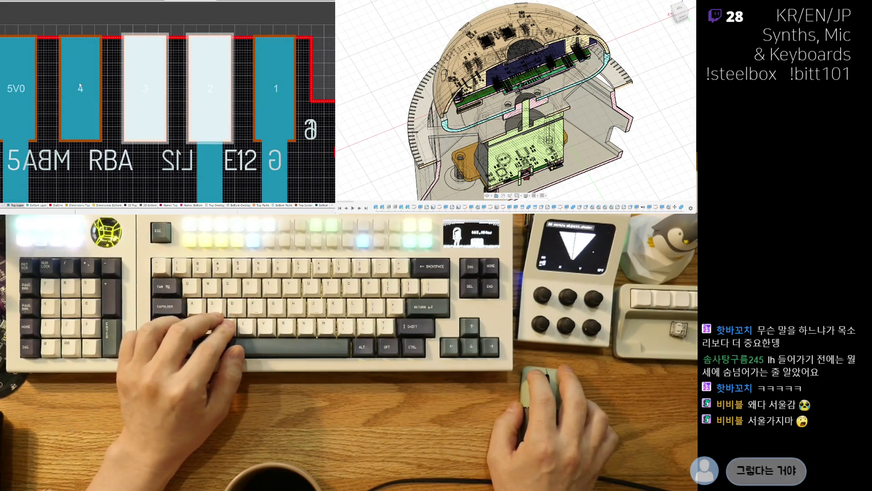
scroll(9, 176, "down", 3, "ctrl")
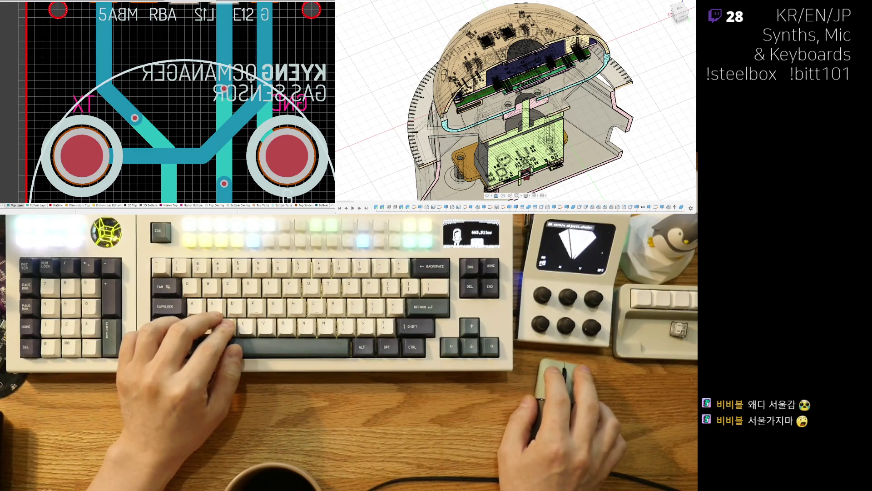
scroll(130, 69, "up", 6, "ctrl")
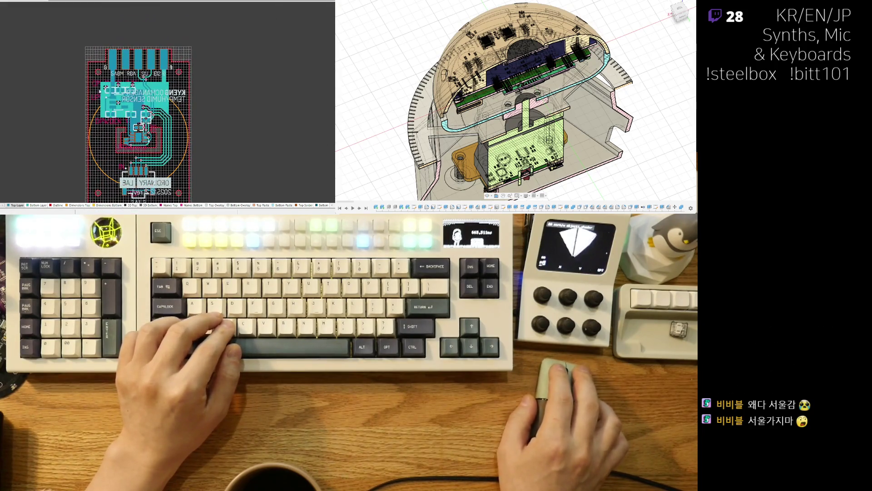
scroll(74, 94, "up", 1)
left_click(71, 51)
scroll(197, 81, "down", 2, "ctrl")
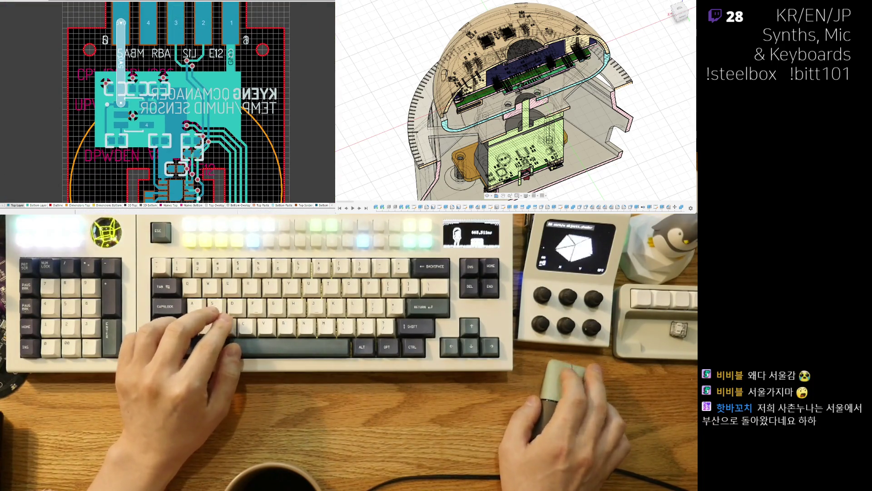
key("ctrl+Tab")
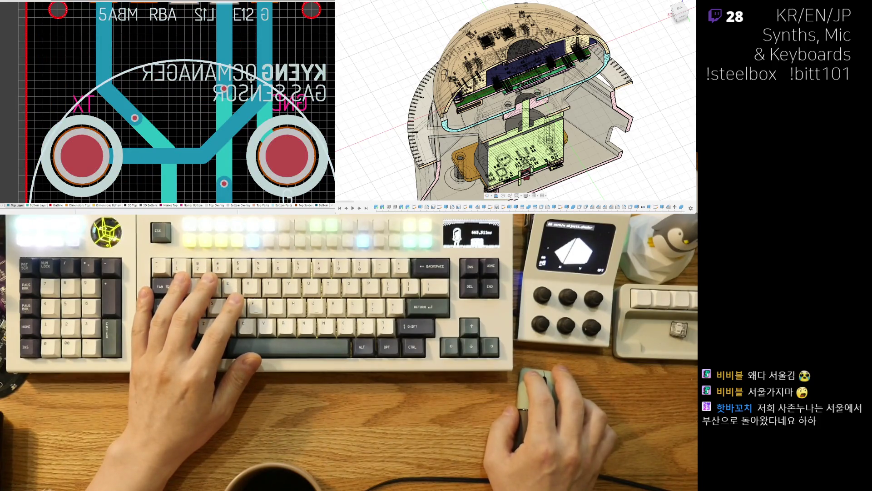
key("ctrl+Tab")
scroll(117, 79, "up", 2, "ctrl")
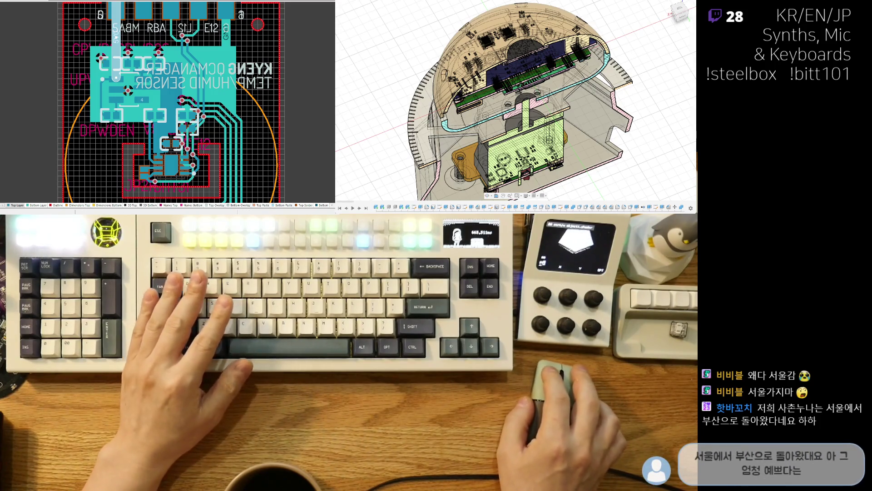
key("ctrl+Tab")
scroll(119, 115, "down", 2)
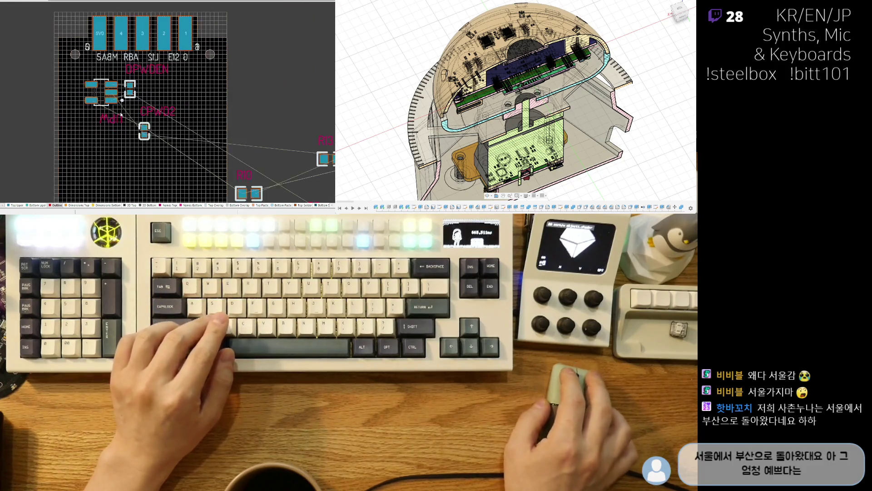
left_click(122, 141)
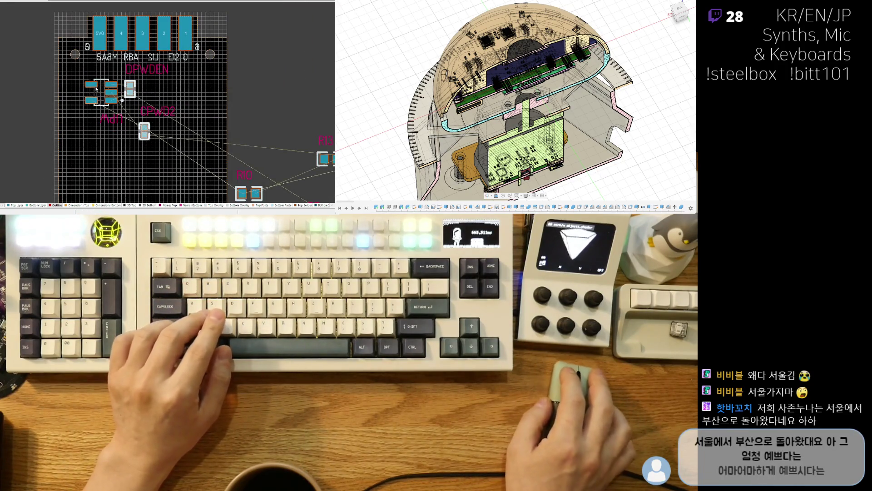
scroll(118, 155, "right", 5, "shift")
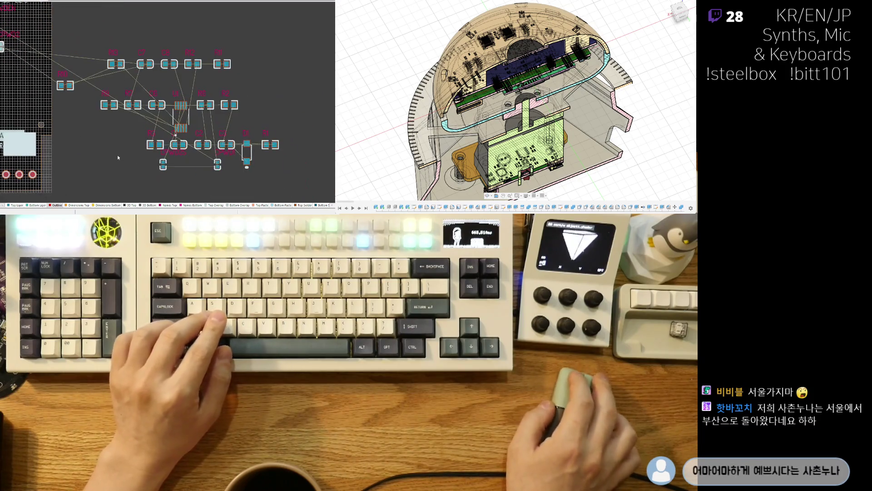
left_click(138, 158)
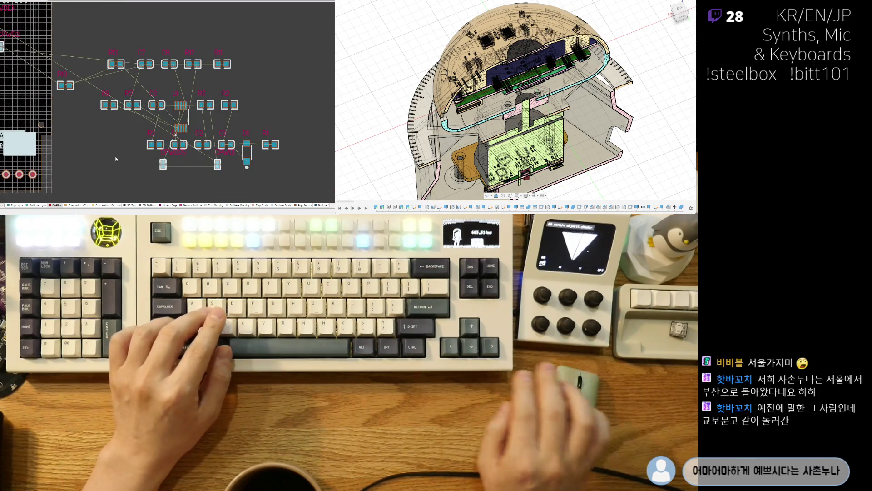
scroll(132, 136, "left", 3, "shift")
scroll(151, 96, "up", 1)
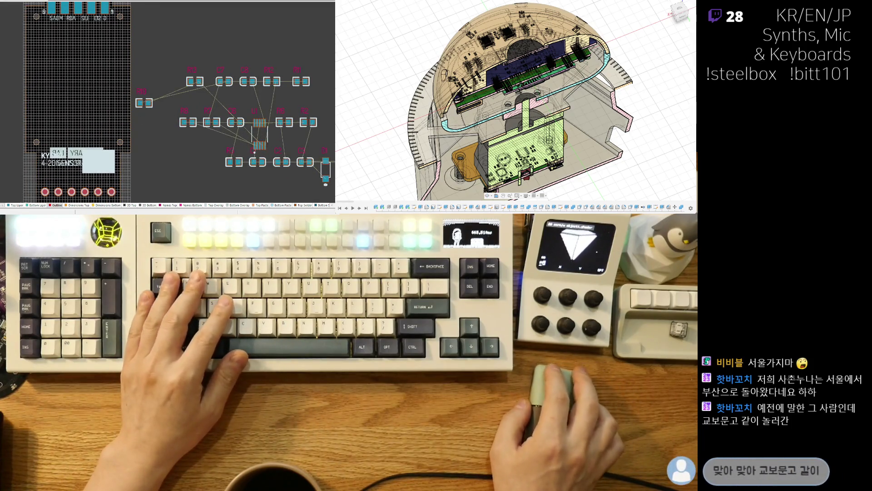
key("ctrl+Tab")
scroll(86, 82, "up", 2, "ctrl")
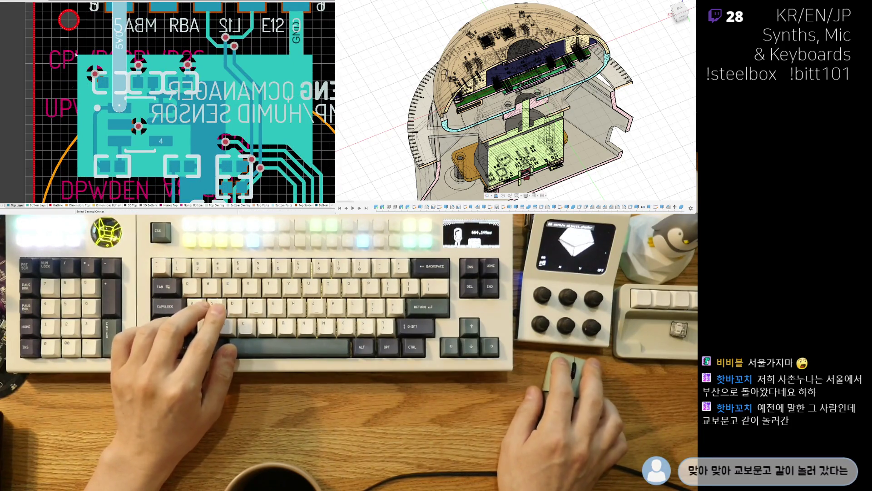
Select the copper fill over the sensor module and the SCL trace from pad 2.
left_click(287, 172)
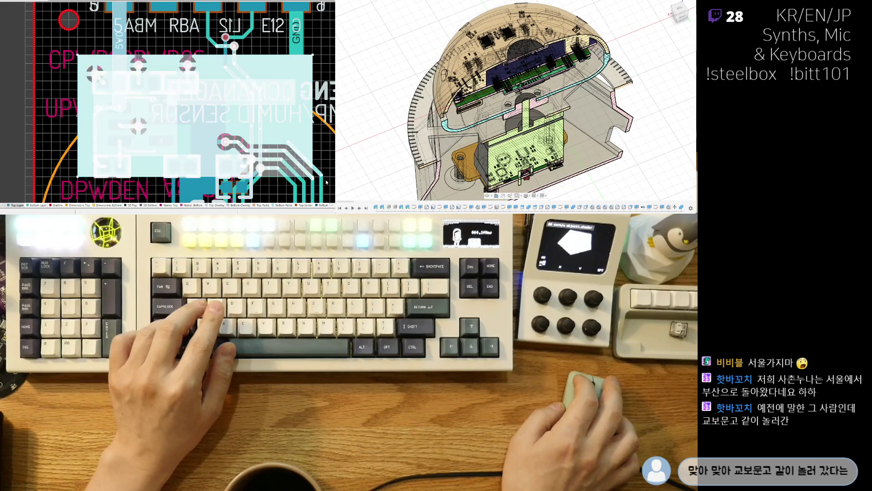
scroll(159, 86, "down", 2, "ctrl")
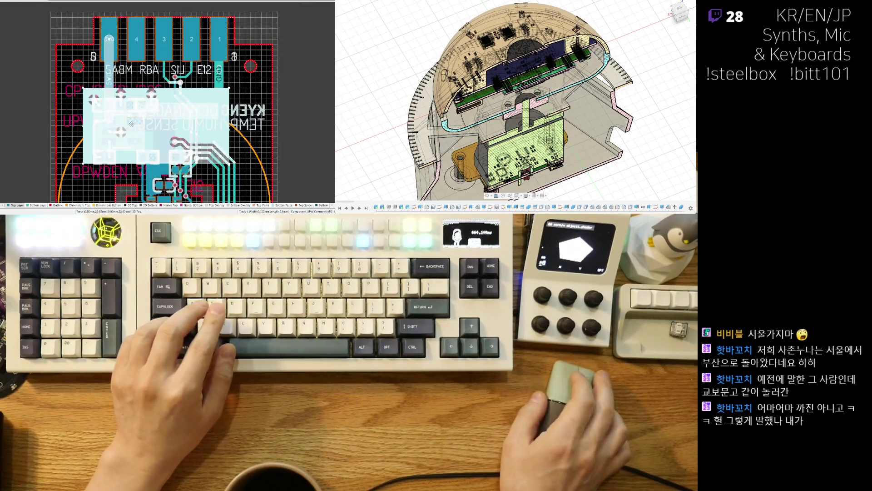
scroll(198, 12, "up", 1, "ctrl")
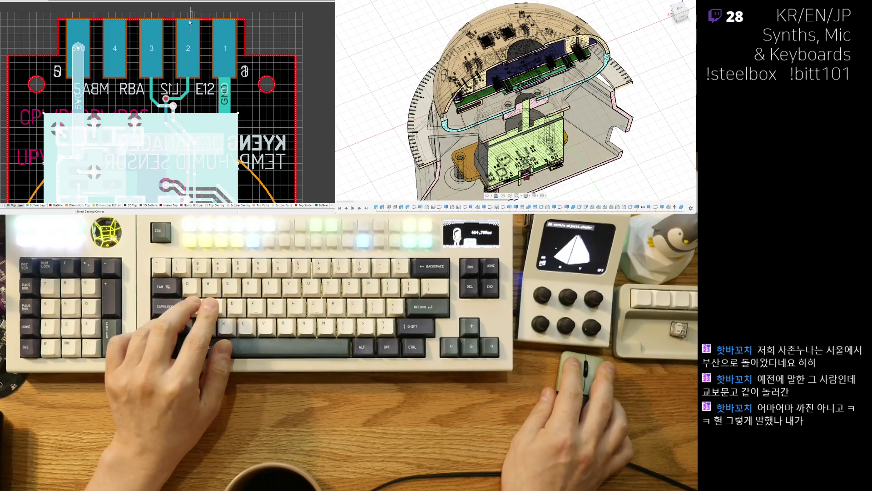
left_click(150, 124)
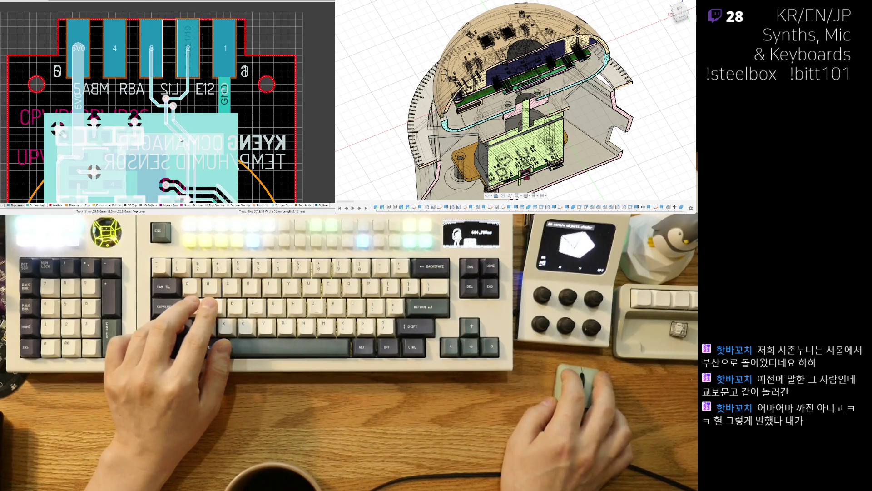
scroll(121, 171, "down", 2)
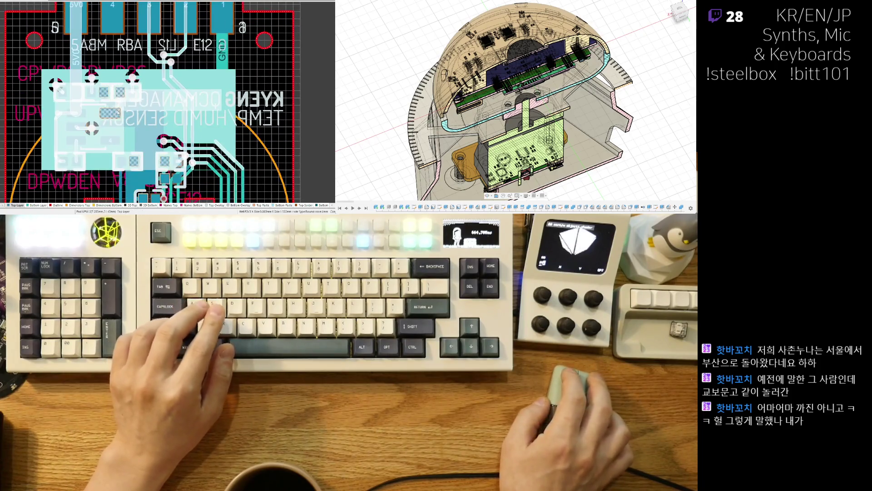
scroll(140, 127, "up", 1, "ctrl")
scroll(179, 143, "up", 1, "ctrl")
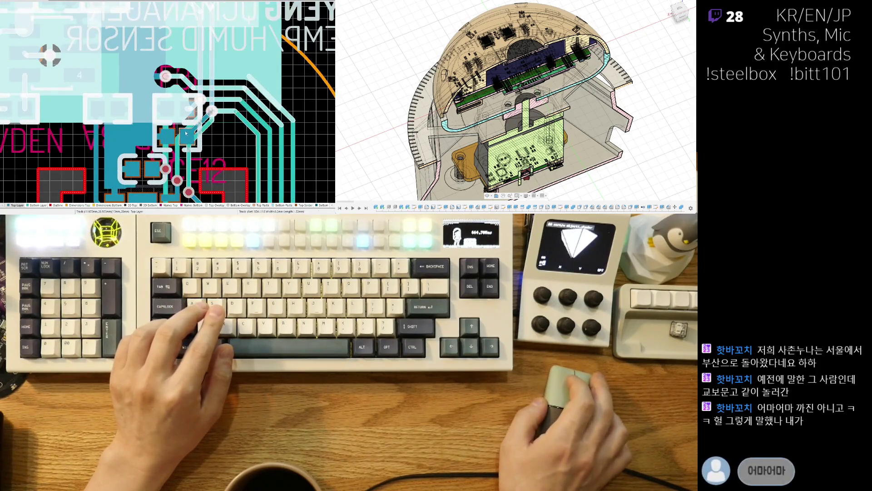
scroll(179, 143, "up", 1, "ctrl")
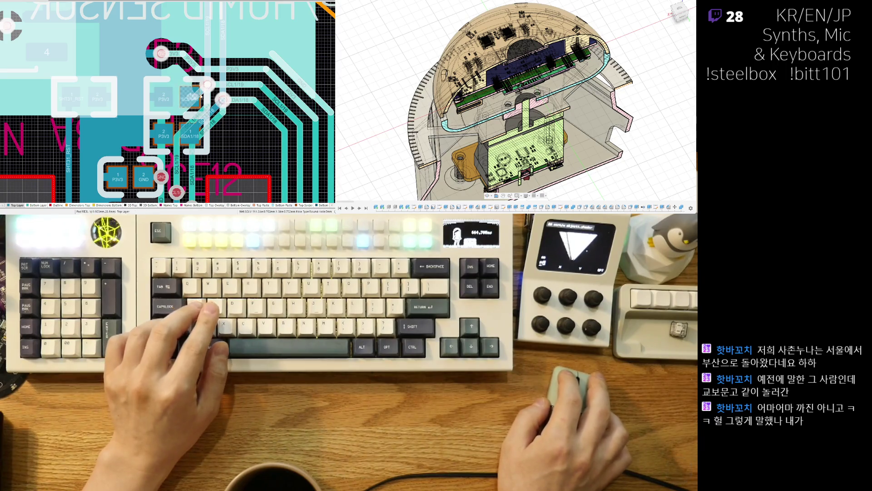
Select the GND track near the connector and frame the whole board with its connector.
scroll(210, 106, "down", 5, "ctrl")
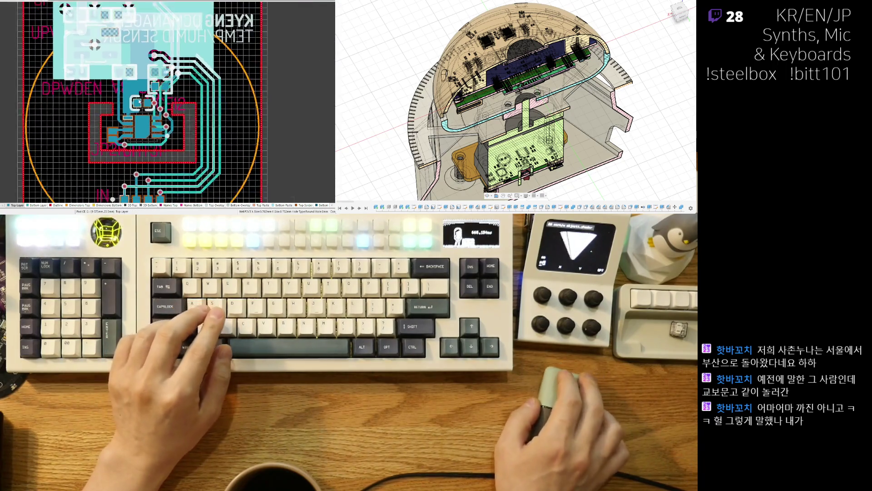
scroll(111, 83, "up", 3)
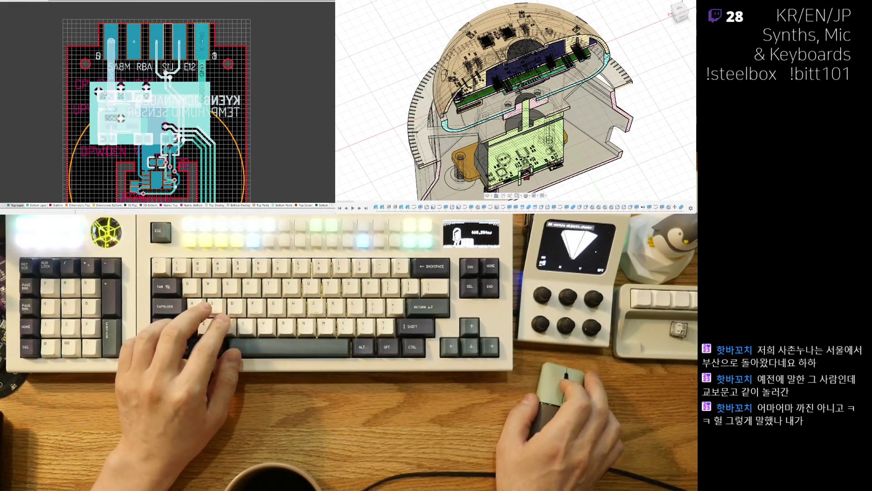
scroll(202, 78, "up", 2, "ctrl")
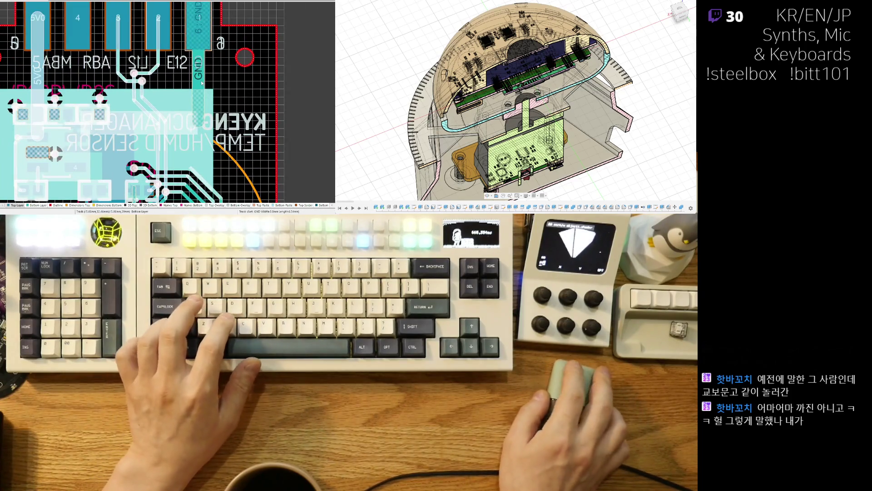
left_click(202, 84)
scroll(90, 163, "down", 4, "ctrl")
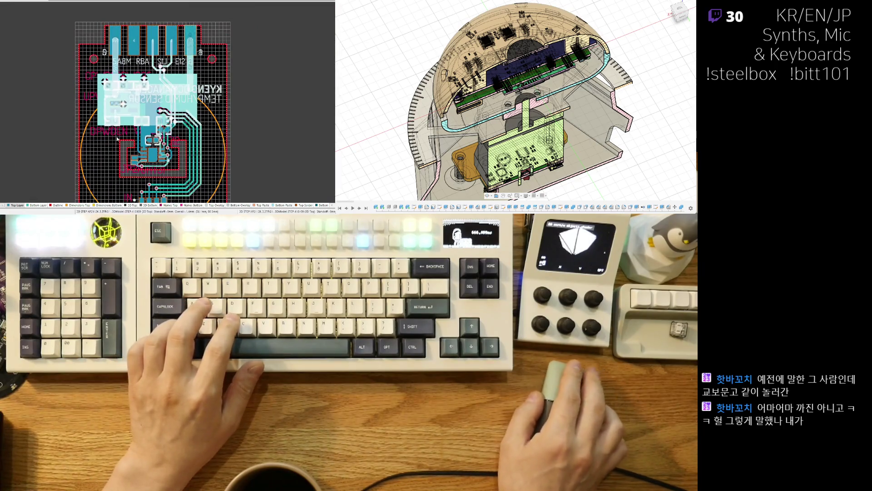
scroll(105, 41, "up", 2, "ctrl")
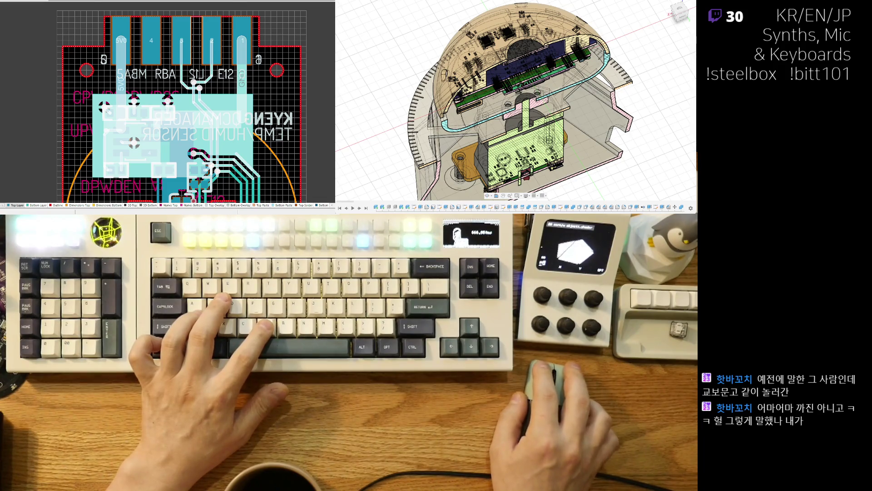
scroll(59, 84, "down", 4, "ctrl")
scroll(92, 58, "up", 3, "ctrl")
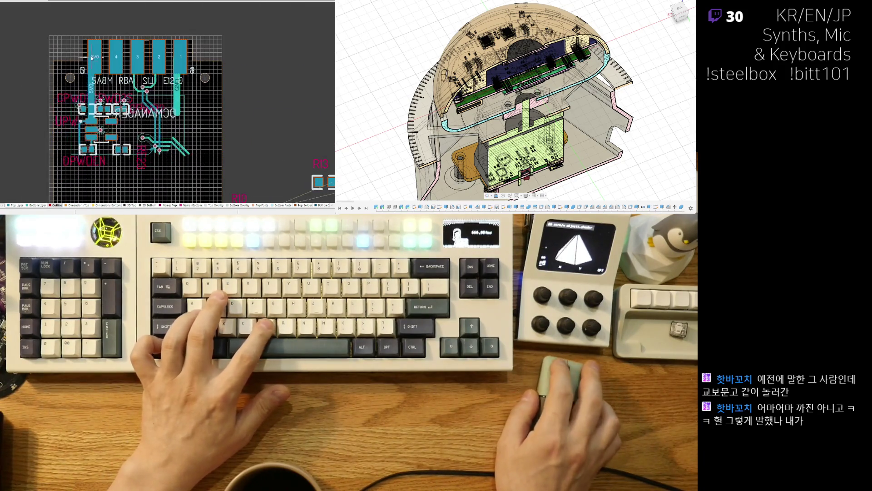
Rebuild the copper pour, bring resistors R8 and R7 into view, then go to the INA226 schematic.
key("ctrl+z")
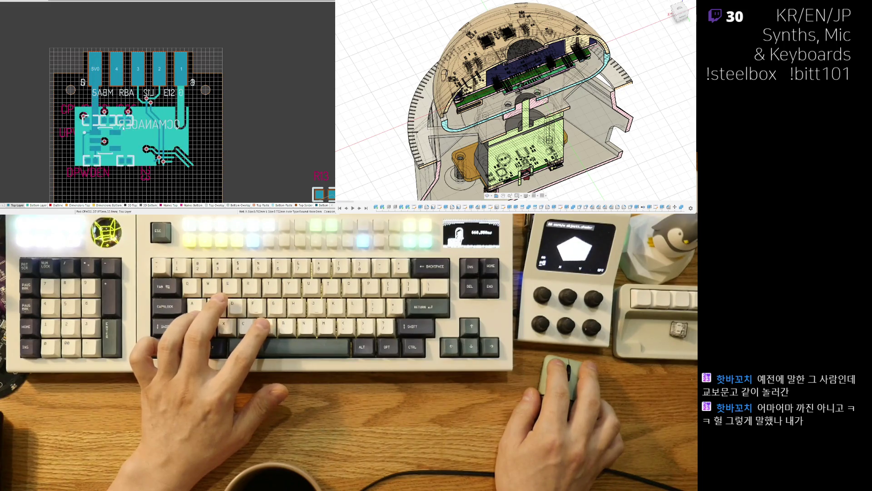
scroll(162, 91, "down", 2)
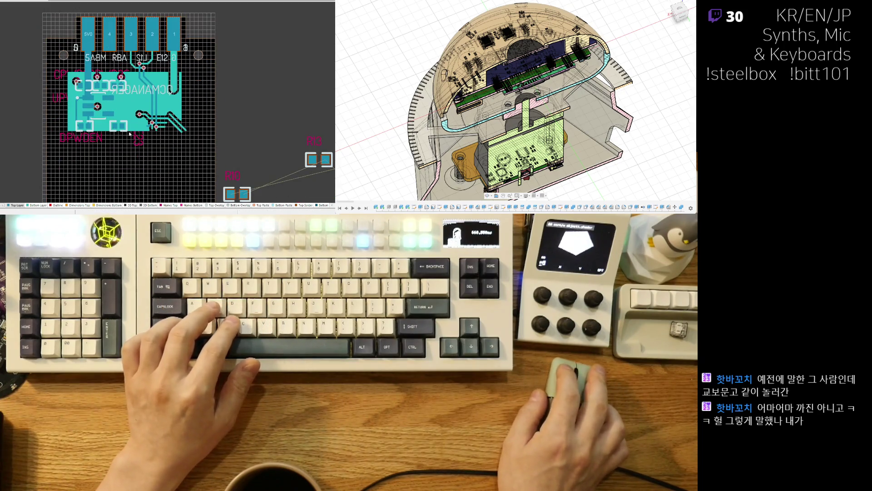
mouse_move(121, 150)
middle_mouse_down()
mouse_move(91, 155)
mouse_move(64, 106)
middle_mouse_up()
scroll(36, 120, "up", 3)
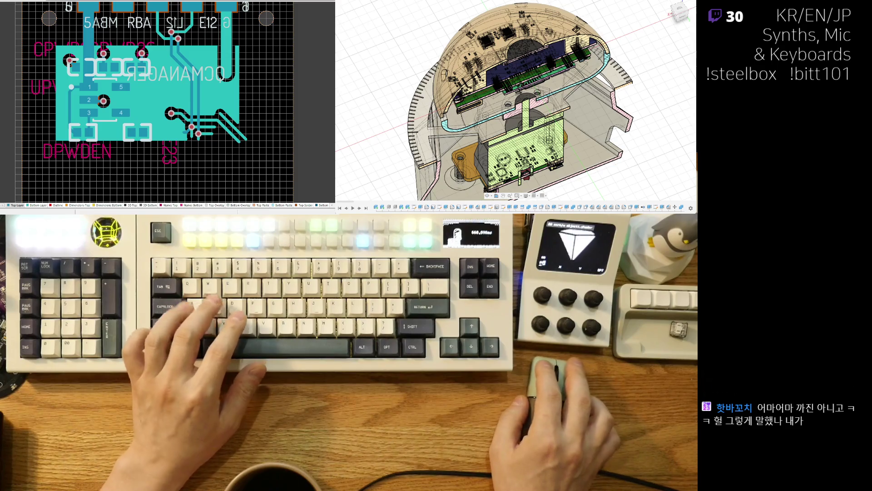
key("ctrl+Tab")
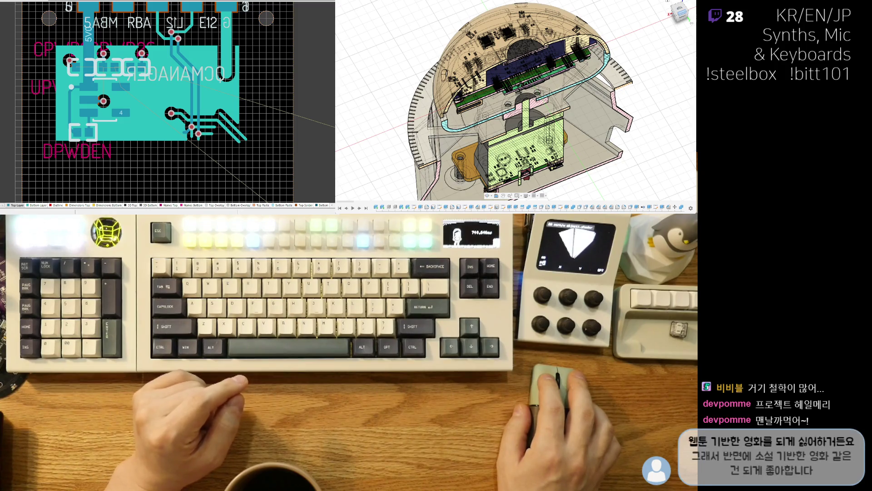
Delete the traces and vias of the net crossing the copper near pad 4.
scroll(126, 90, "up", 5, "ctrl")
scroll(126, 90, "down", 8, "ctrl")
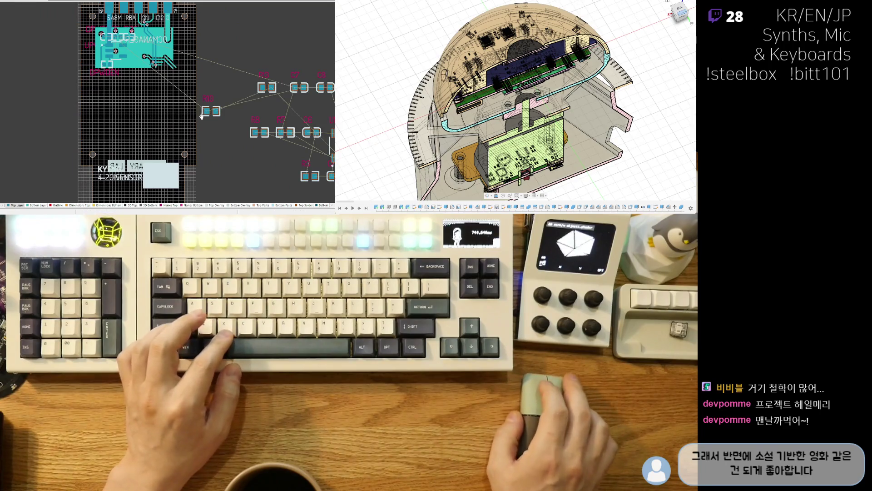
scroll(159, 91, "up", 3, "ctrl")
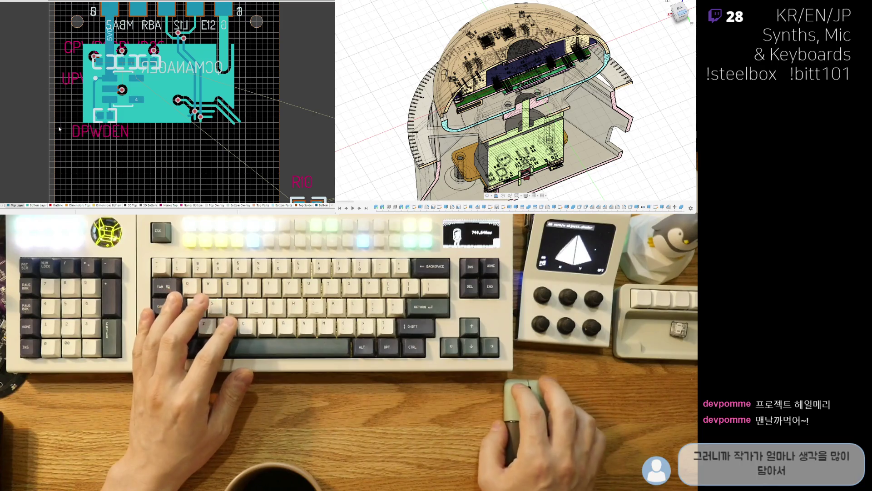
scroll(122, 128, "up", 3, "ctrl")
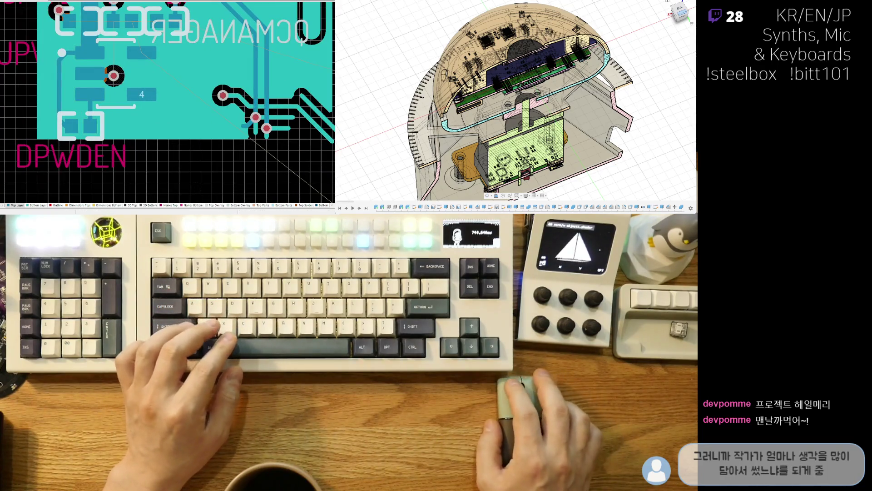
scroll(244, 169, "down", 4, "ctrl")
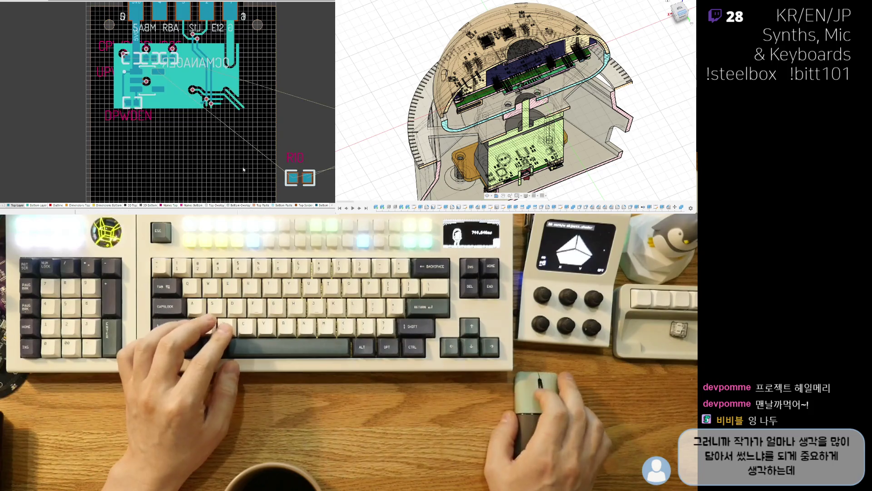
scroll(239, 97, "up", 5, "ctrl")
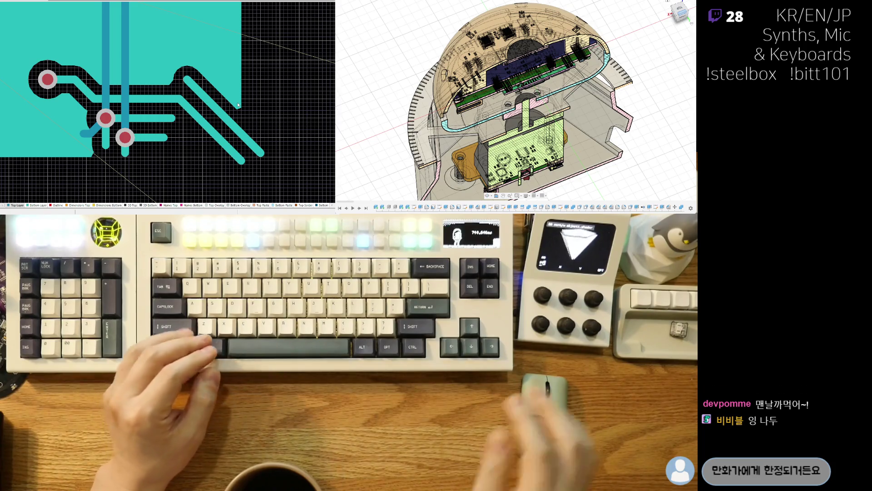
scroll(246, 146, "down", 3)
left_click(246, 146)
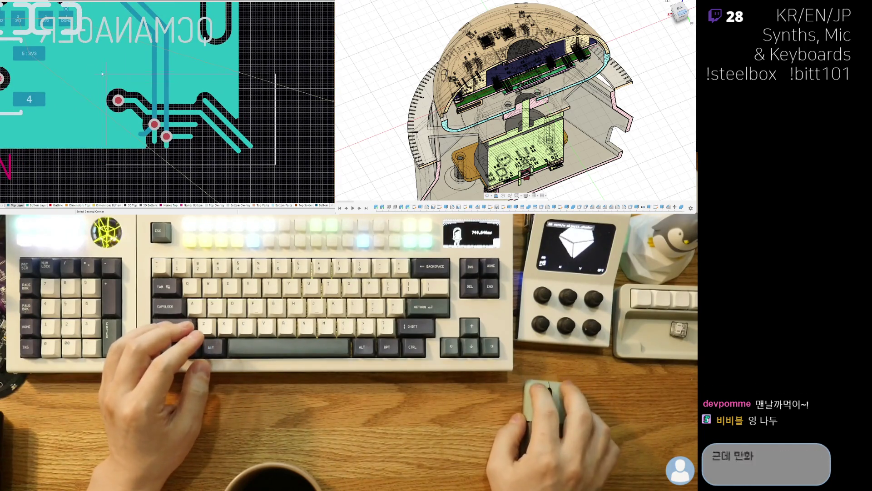
key("Delete")
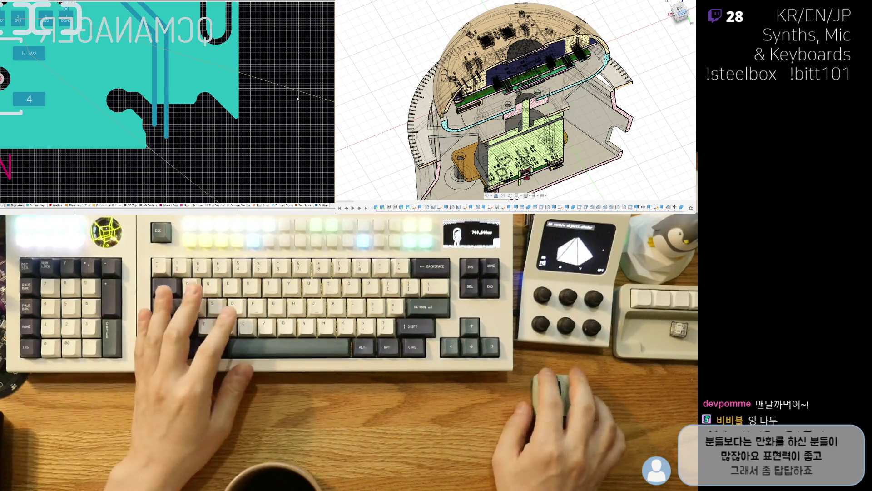
Shift the board view down and right to show the R10 and R8 pads.
right_click_drag(201, 87, 214, 103)
scroll(214, 103, "down", 3, "ctrl")
scroll(207, 94, "up", 2, "ctrl")
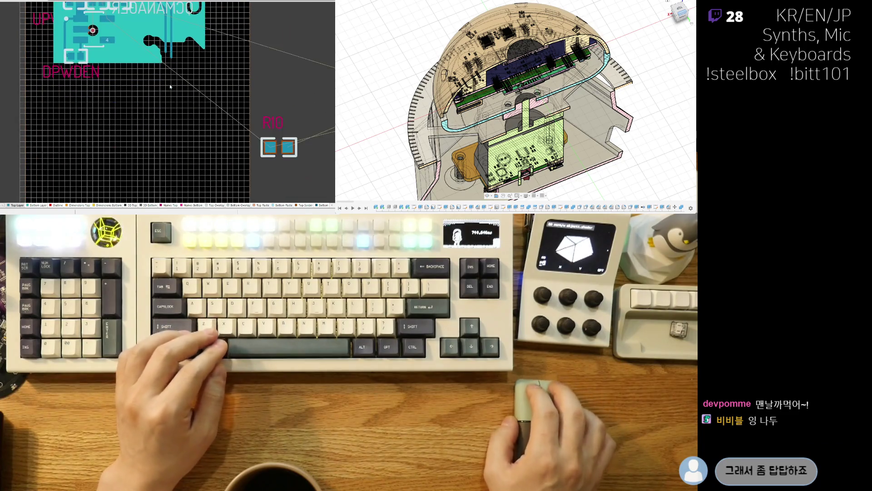
right_click_drag(169, 83, 153, 127)
scroll(144, 105, "down", 2, "ctrl")
Place the U1 chip on the board further left, then check the INA226 schematic.
left_click_drag(278, 150, 78, 107)
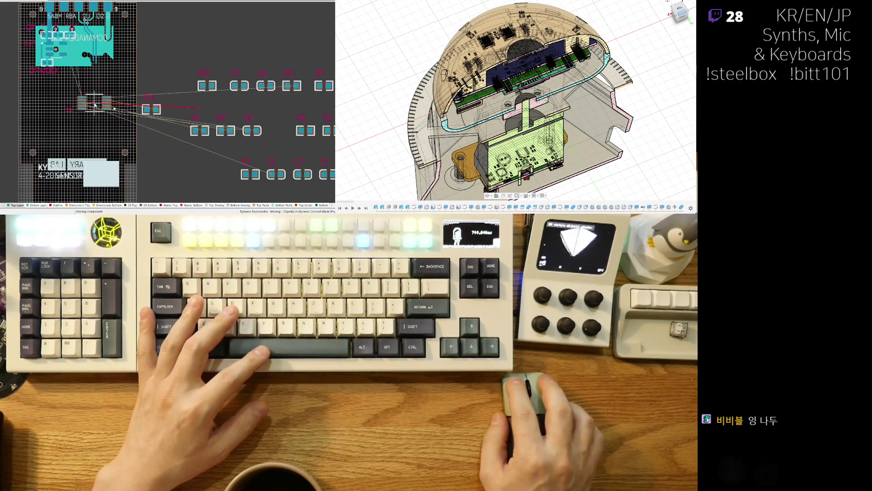
scroll(79, 107, "up", 3, "ctrl")
left_click_drag(151, 123, 113, 116)
scroll(113, 116, "down", 4, "ctrl")
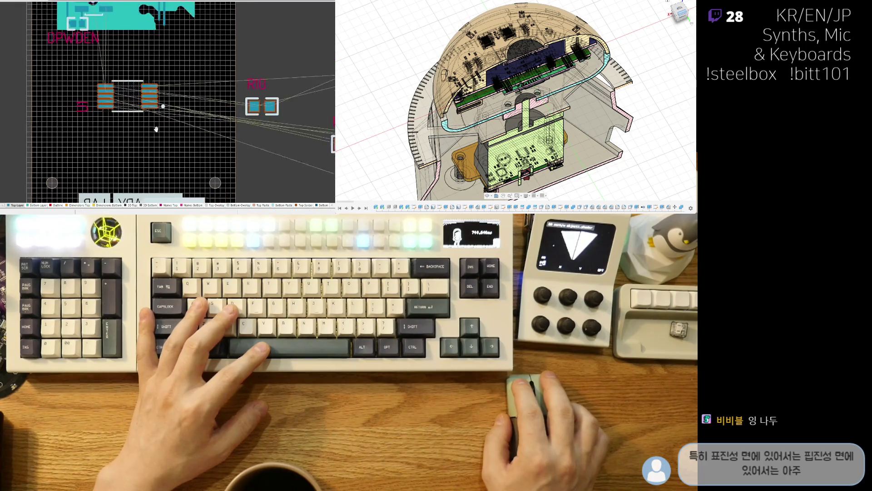
scroll(182, 118, "up", 2, "ctrl")
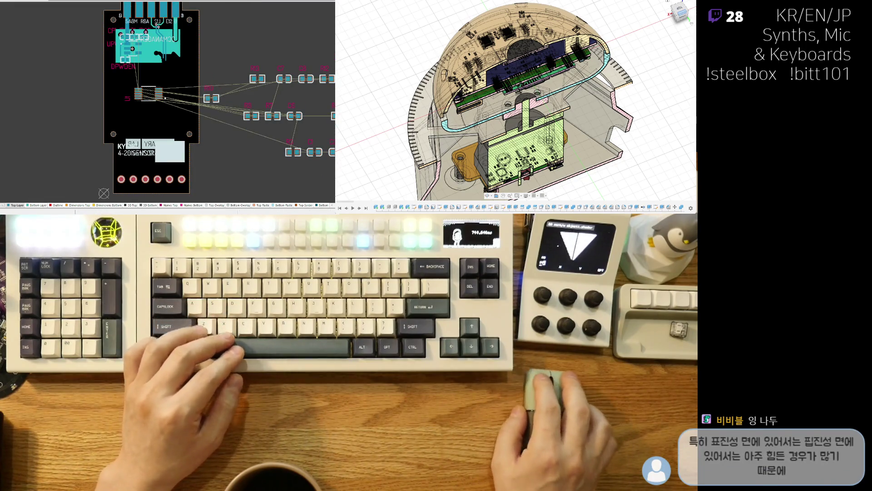
key("ctrl+Tab")
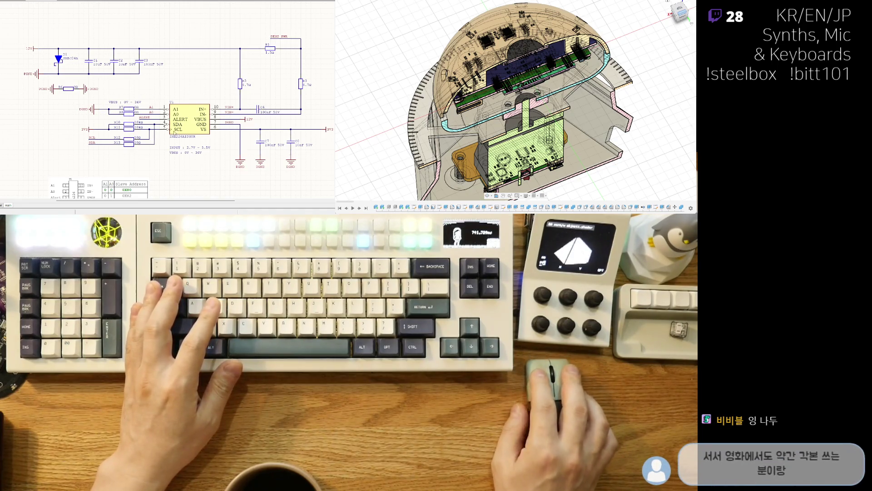
key("ctrl+Tab")
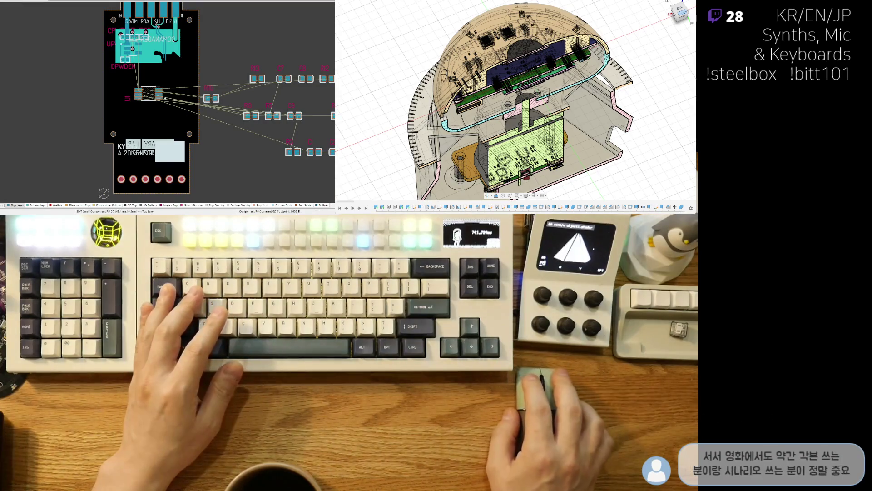
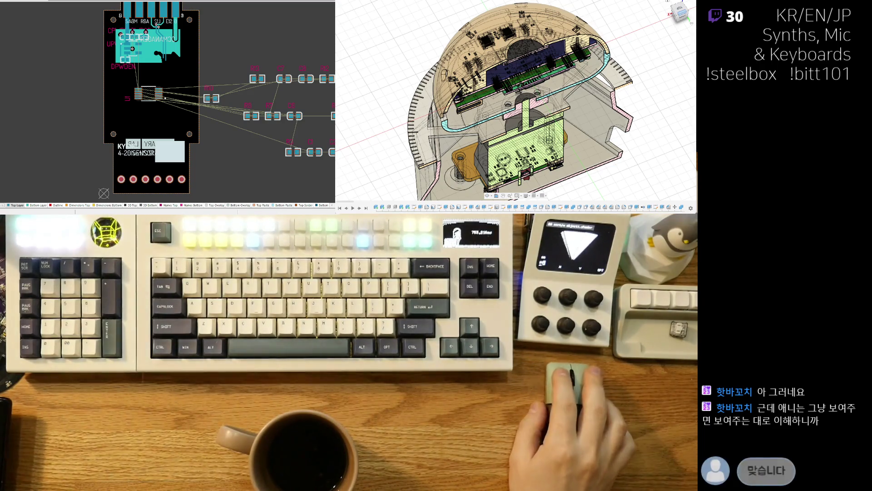
right_click_drag(222, 96, 201, 115)
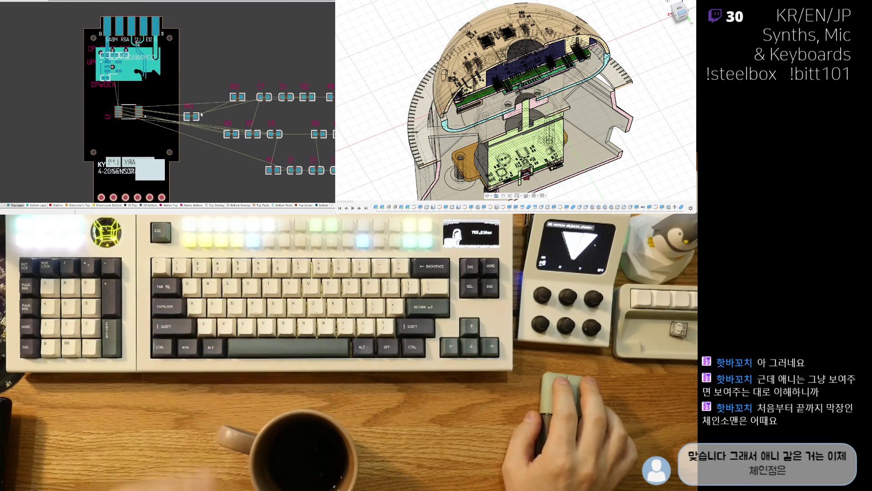